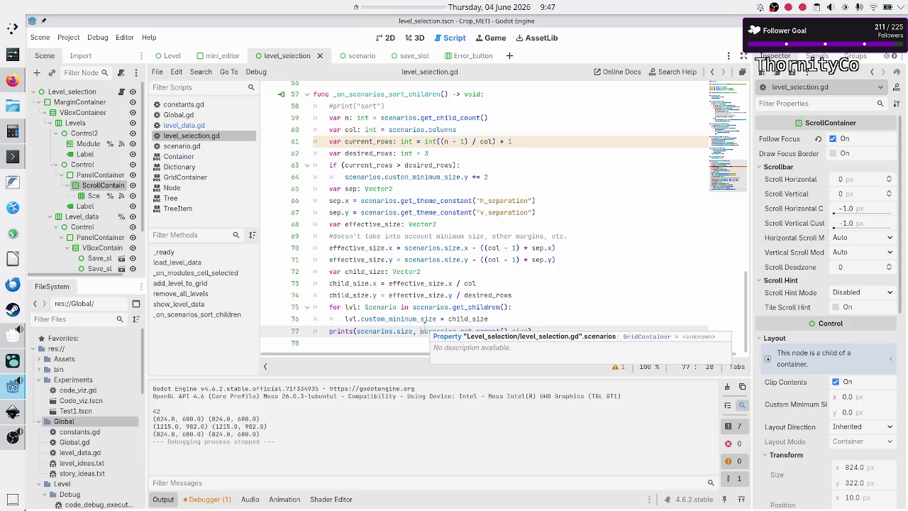
Add effective_size and child_size to the prints() call on line 77, then save and run the game
mouse_move(424, 327)
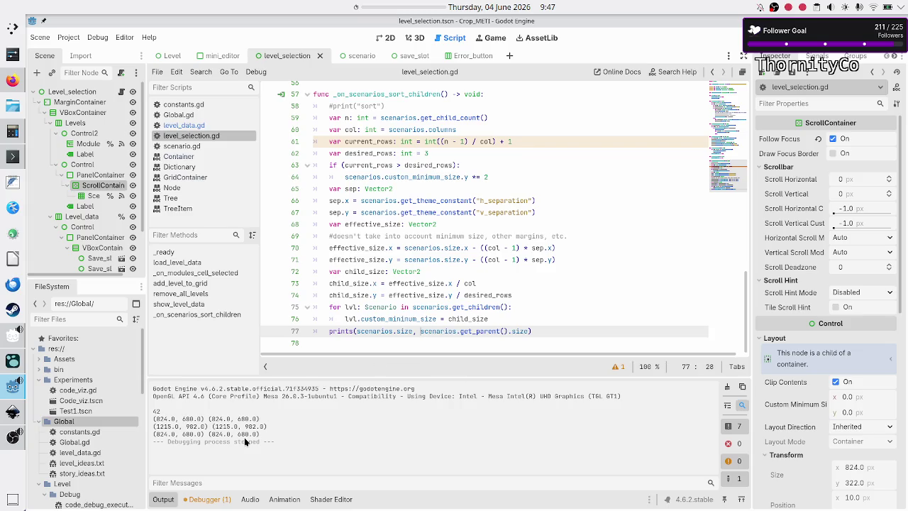
text(effective_size, child_size,)
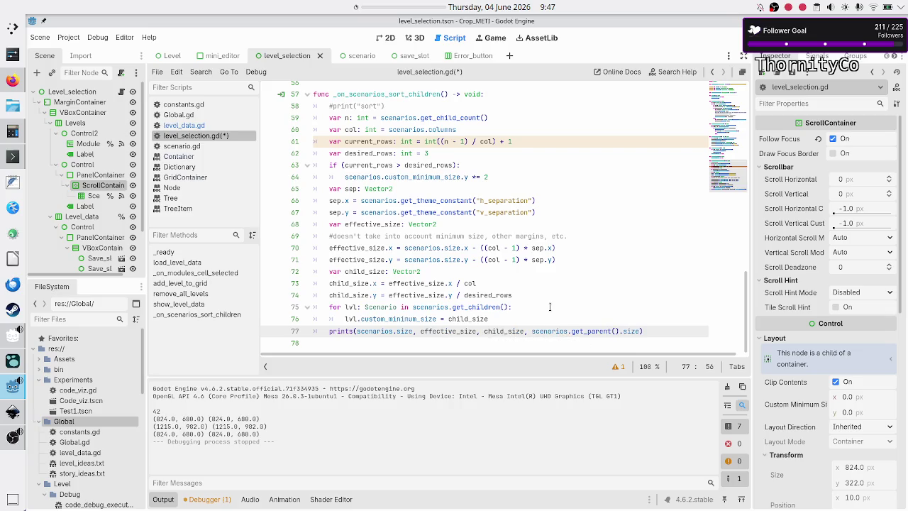
key(F5)
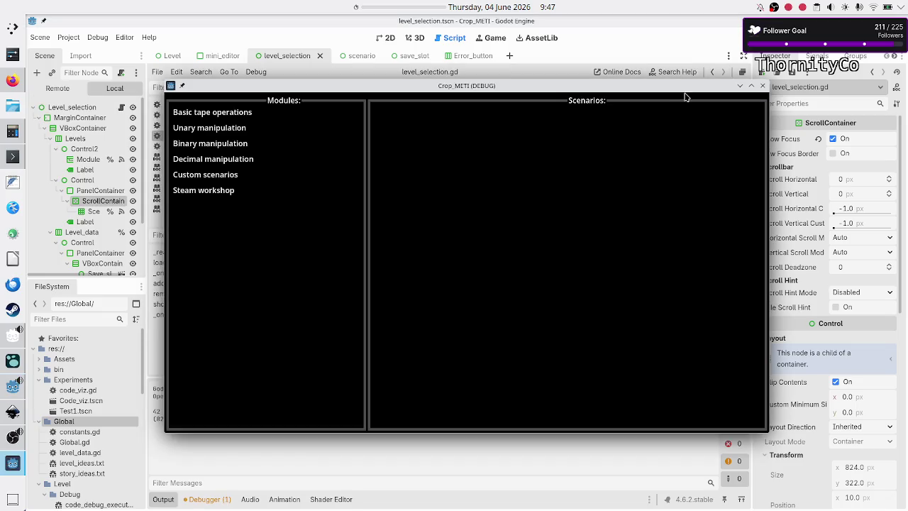
Maximize and restore the game window, then bring the editor forward to read the printed size values
double_click(445, 87)
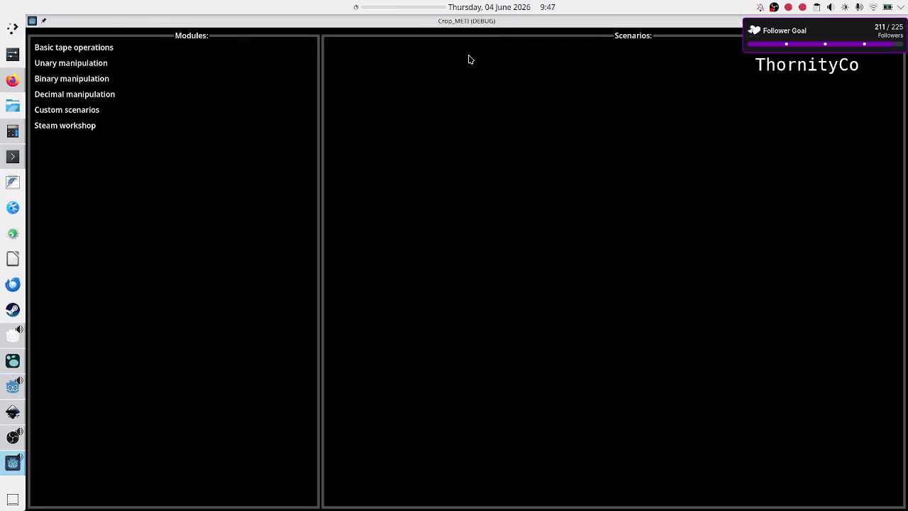
double_click(495, 26)
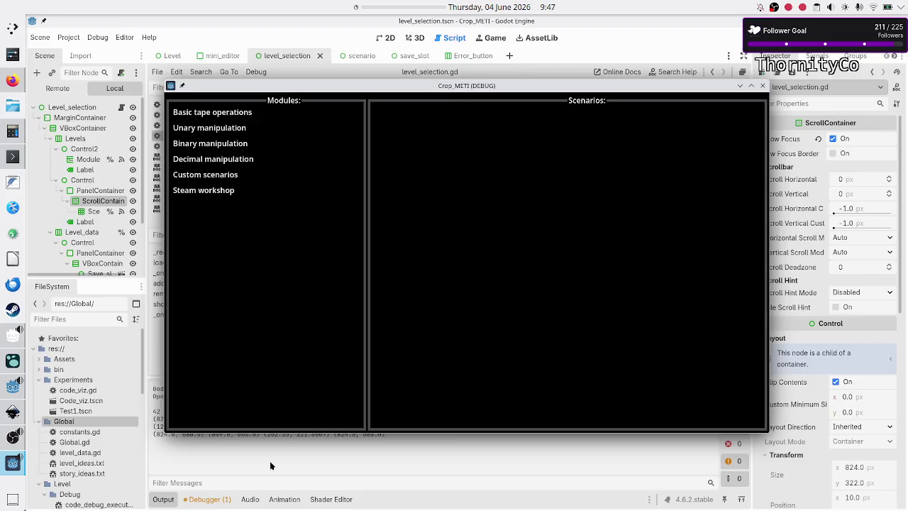
click(270, 466)
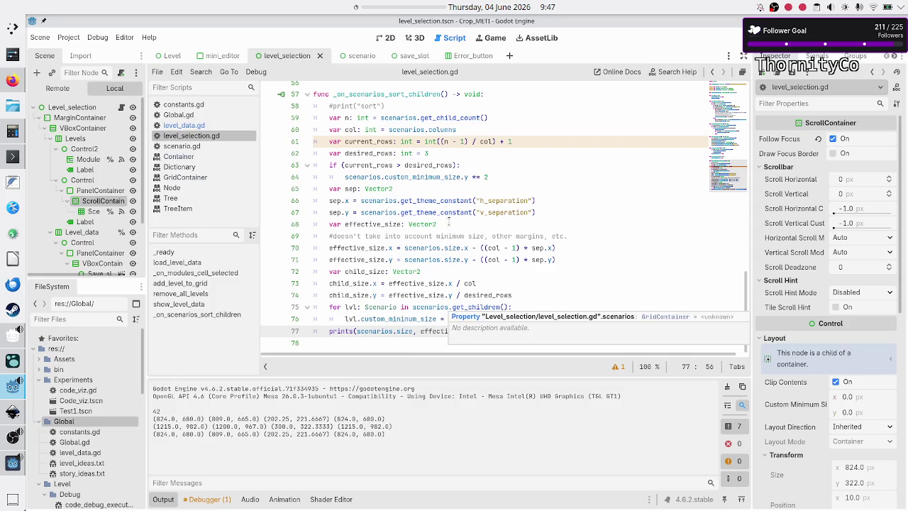
click(451, 97)
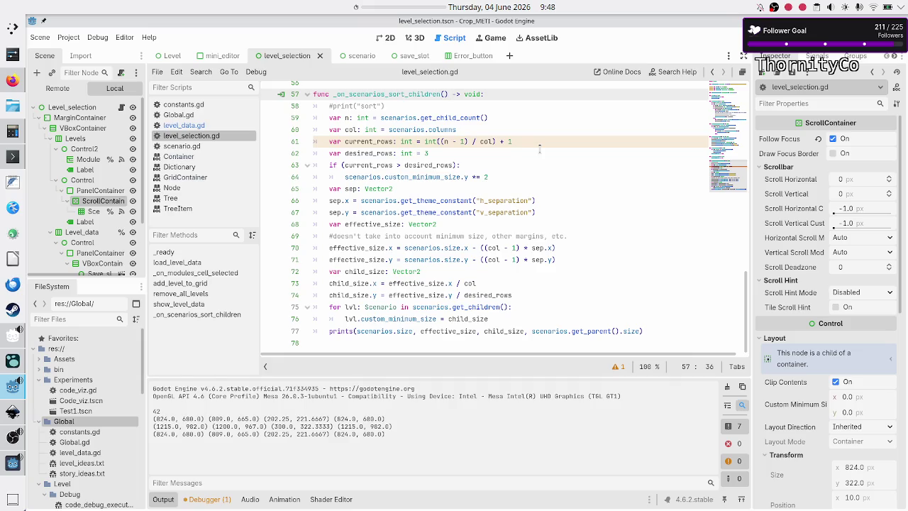
key(Down)
key(Down)
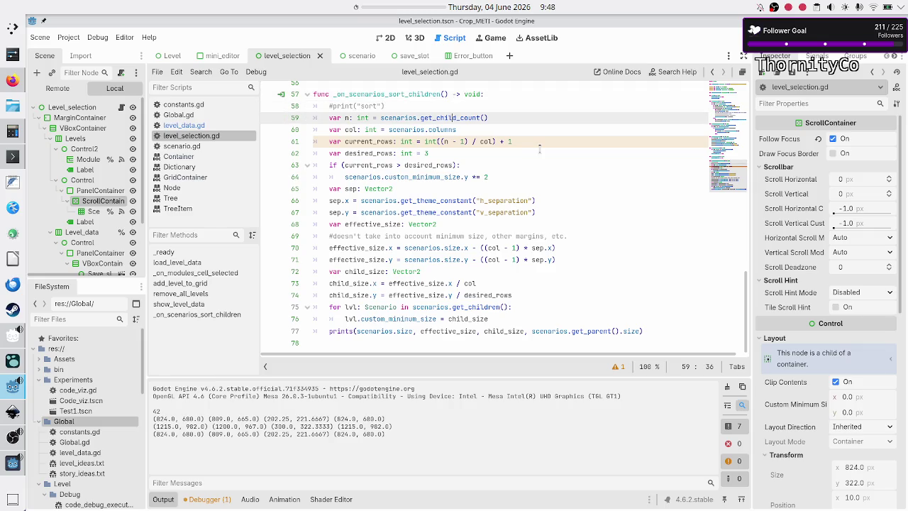
key(Up)
key(Up)
key(Home)
key(Down)
key(Down)
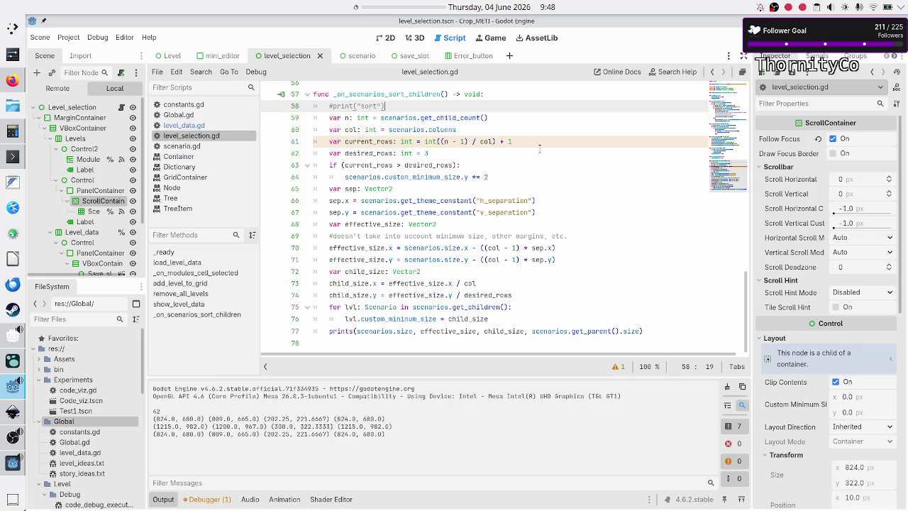
key(shift+End)
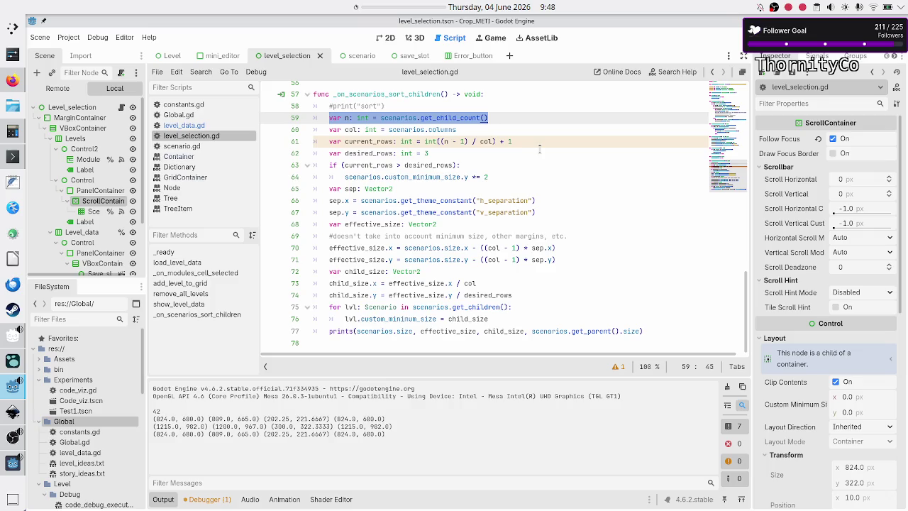
key(Home)
key(Down)
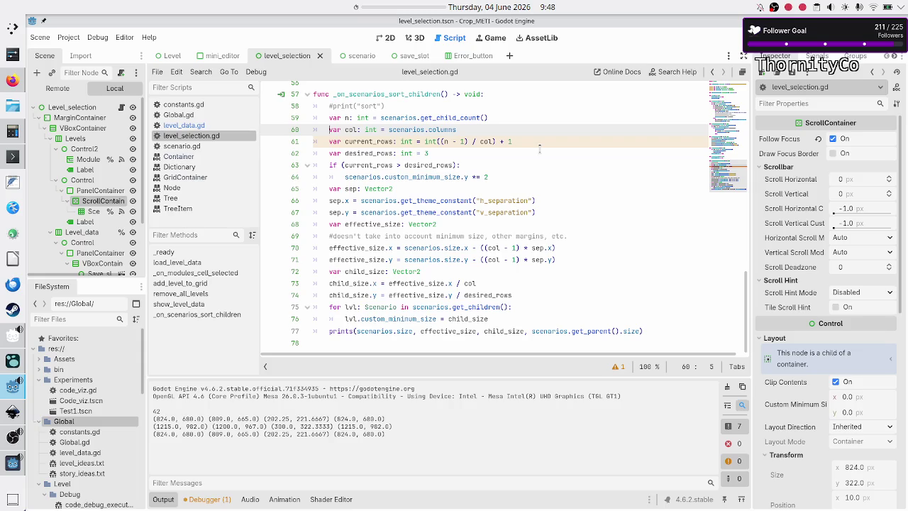
key(Down)
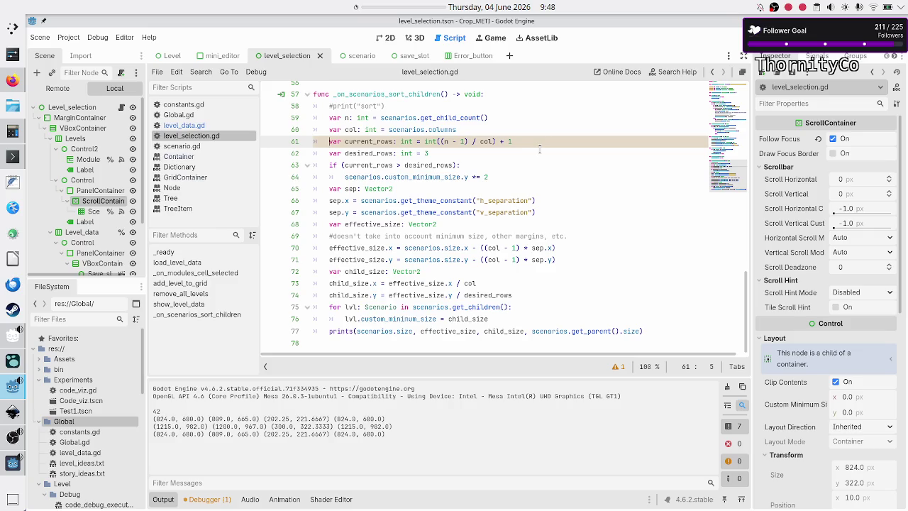
Step through the desired_rows check and select scenarios.custom_minimum_size.y on line 64
key(Down)
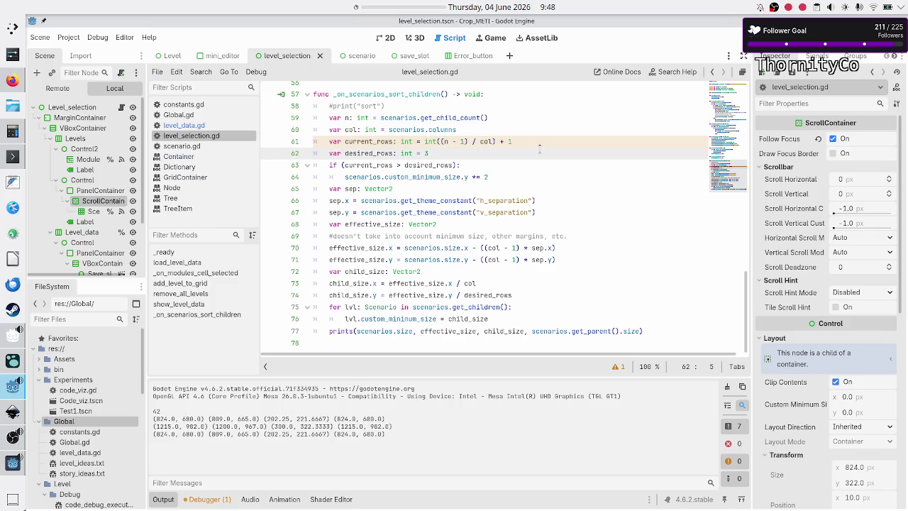
key(Down)
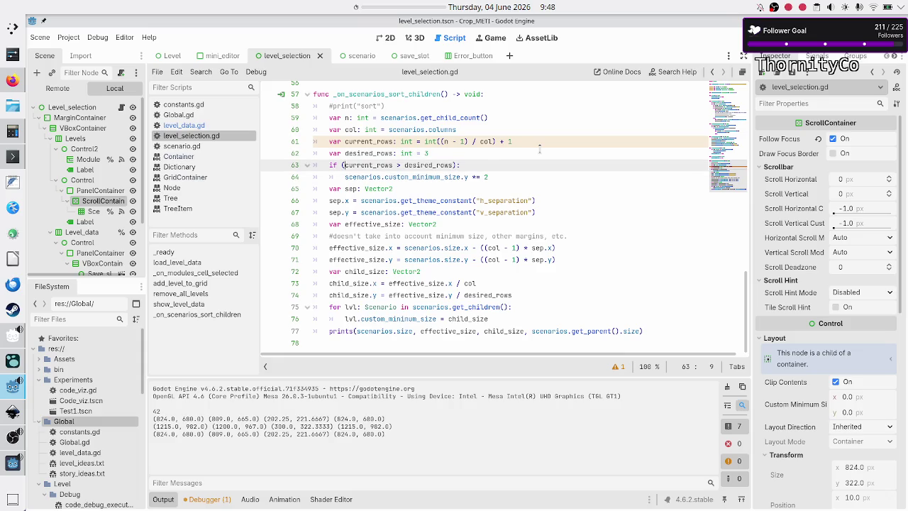
key(Down)
key(Left)
key(Left)
key(ctrl+shift+Right)
key(ctrl+shift+Right)
key(ctrl+shift+Right)
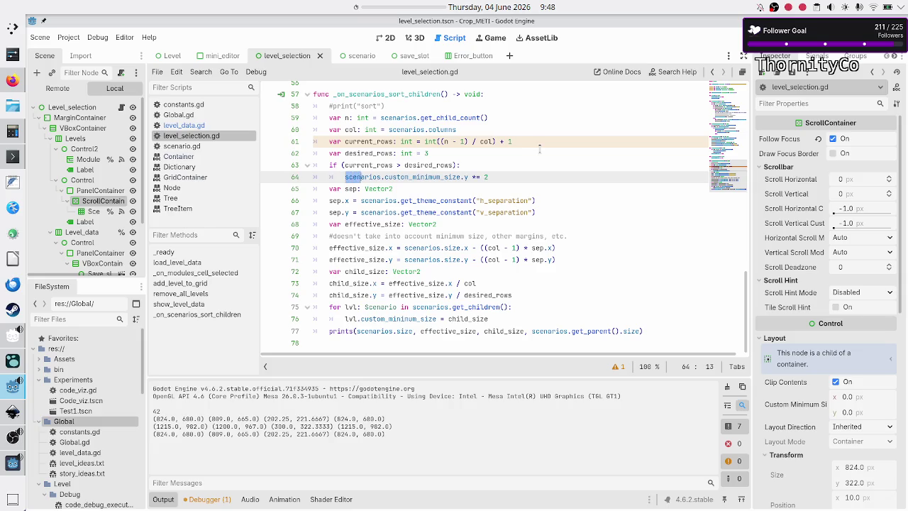
key(ctrl+shift+Right)
key(ctrl+shift+Right)
key(Left)
key(Down)
Review the effective_size calculation and select the loop that sets each cell's child_size
key(Down)
key(Down)
key(Down)
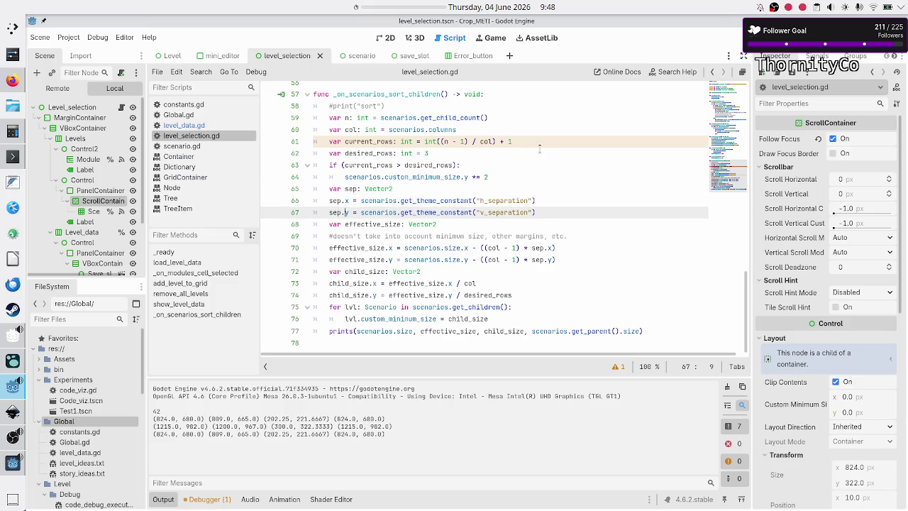
key(Down)
key(Down)
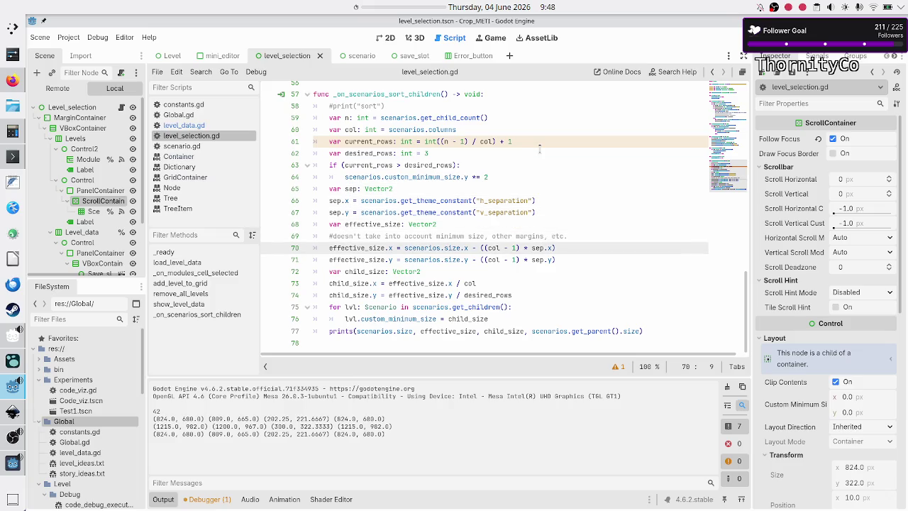
key(Right)
key(End)
key(Left)
key(Left)
key(Left)
key(Down)
key(Down)
key(Down)
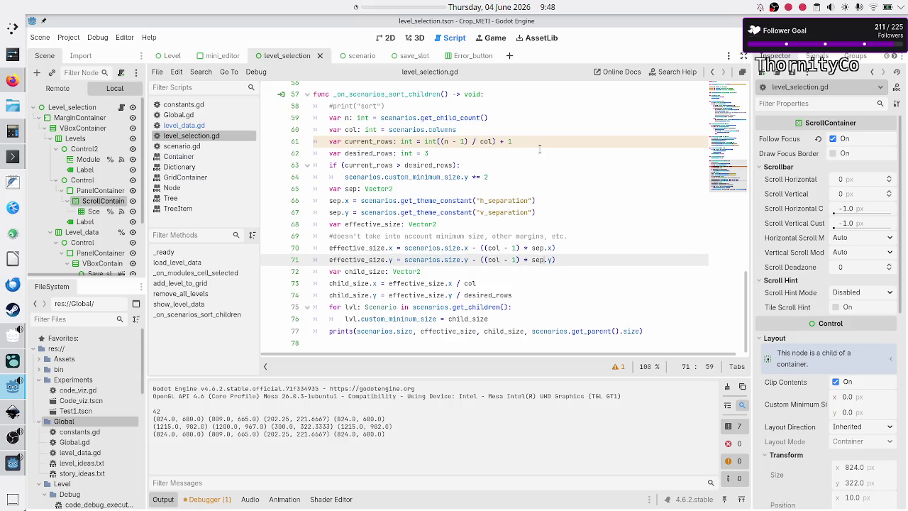
key(ctrl+Left)
key(ctrl+Left)
key(ctrl+Left)
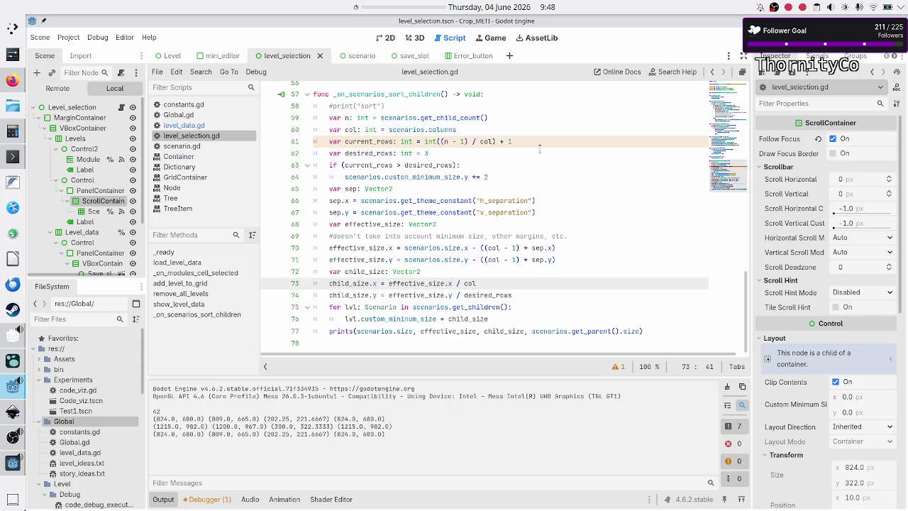
key(Down)
key(Down)
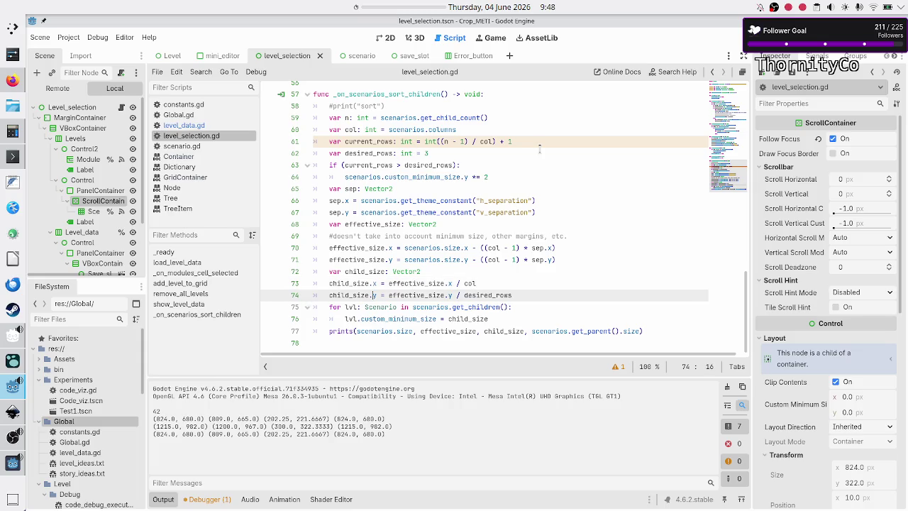
key(Left)
key(Left)
key(Left)
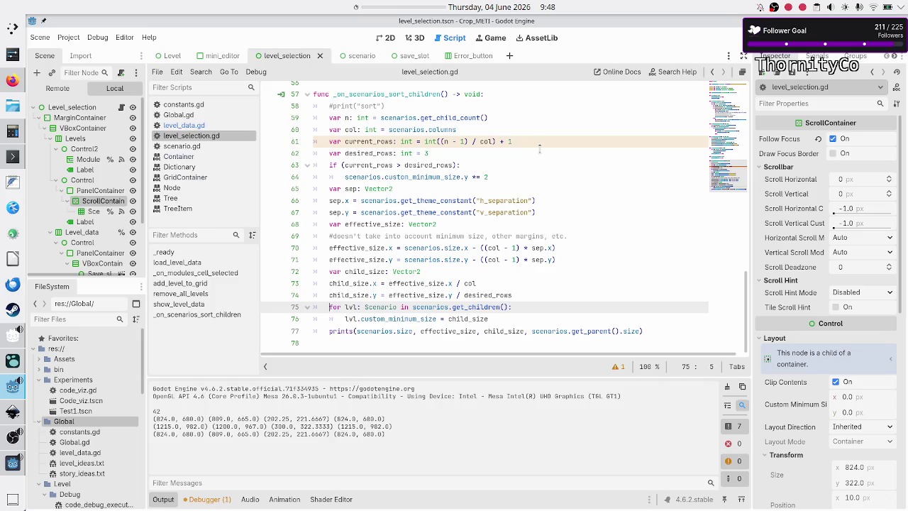
key(shift+Down)
key(shift+End)
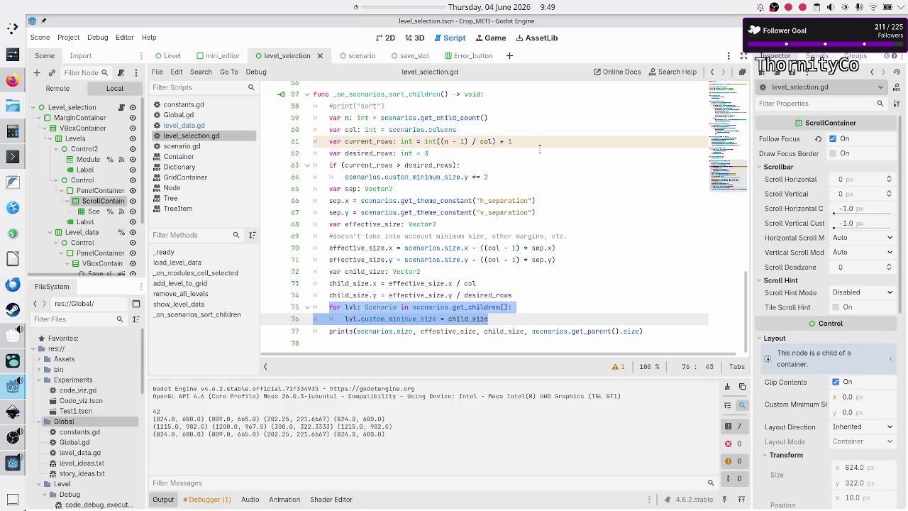
key(Up)
key(Up)
key(Right)
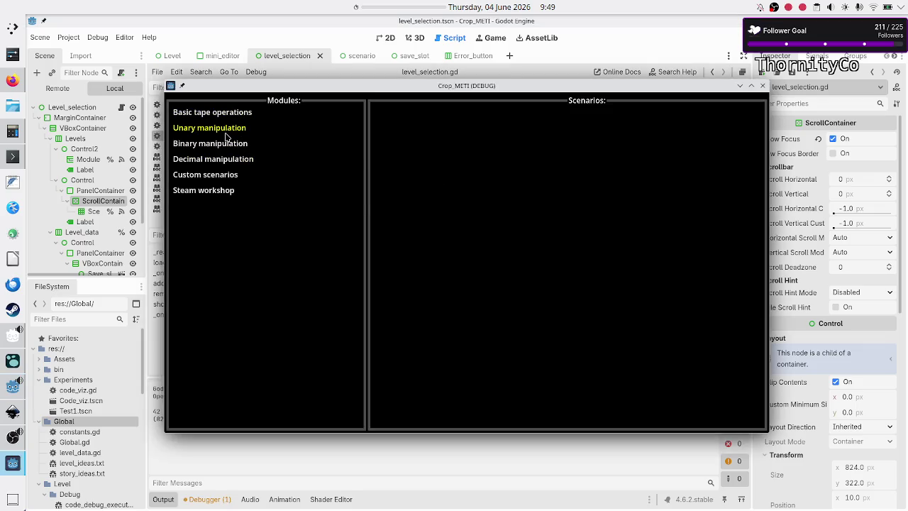
Show Unary manipulation's scenarios, then maximize and restore the game window while checking the output log
click(226, 132)
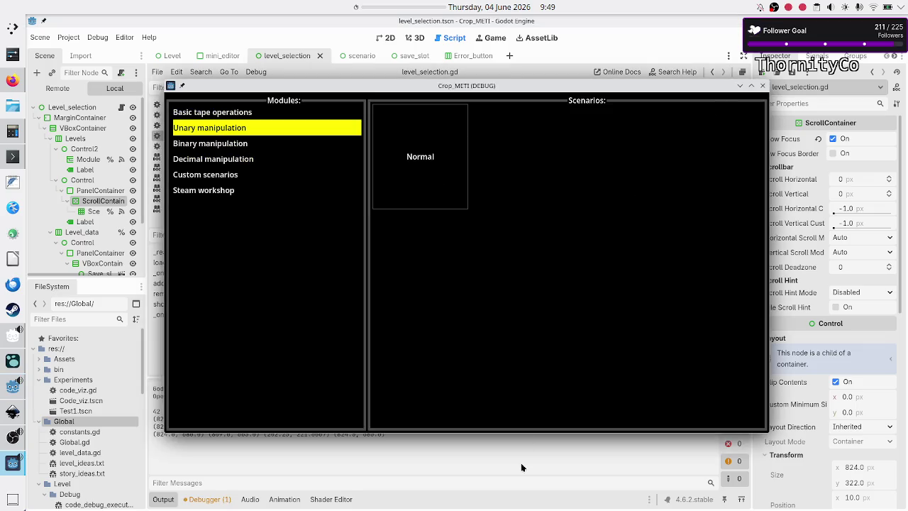
click(451, 465)
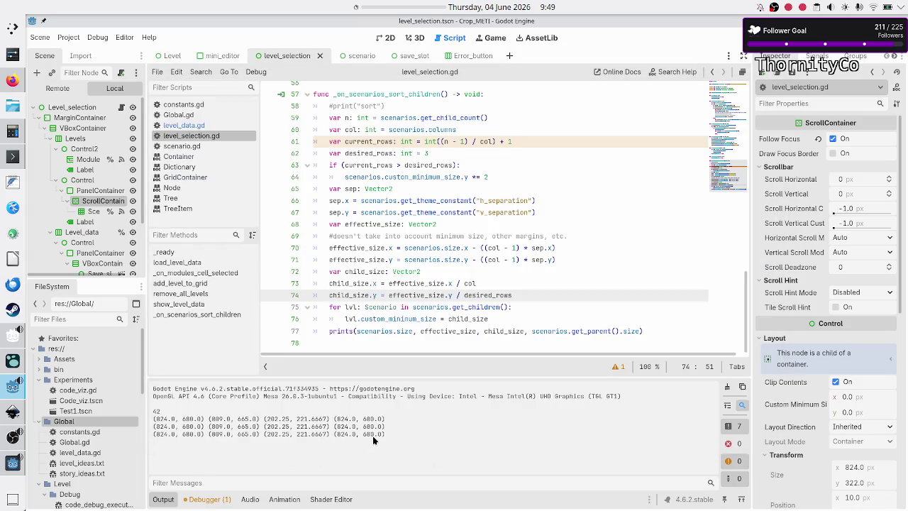
key(alt+Tab)
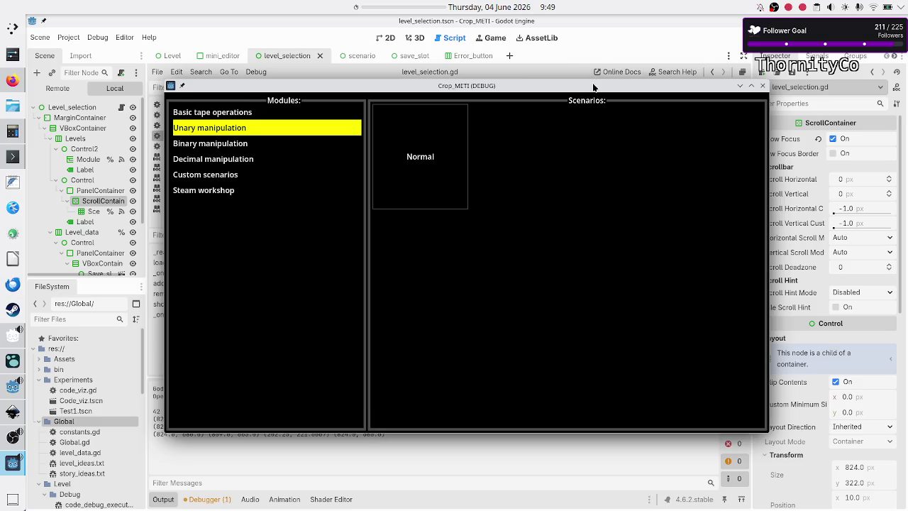
double_click(593, 87)
key(alt+Tab)
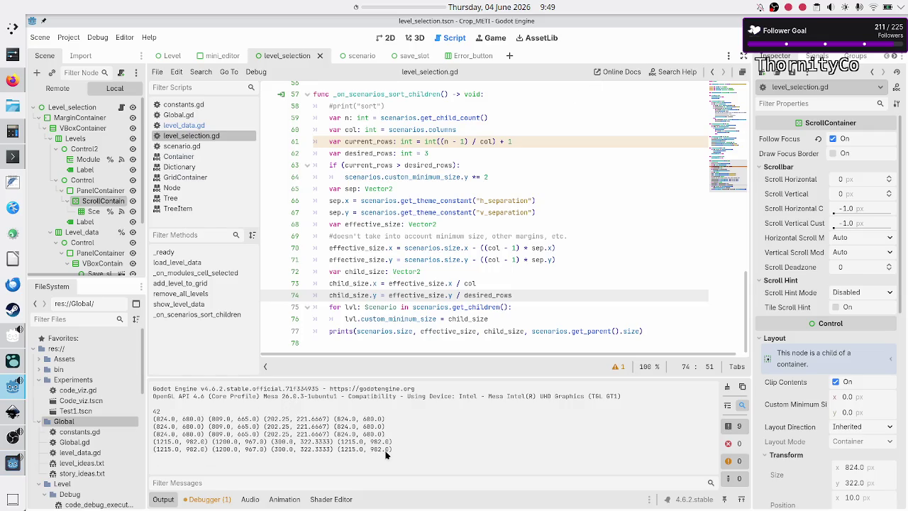
key(alt+Tab)
double_click(635, 24)
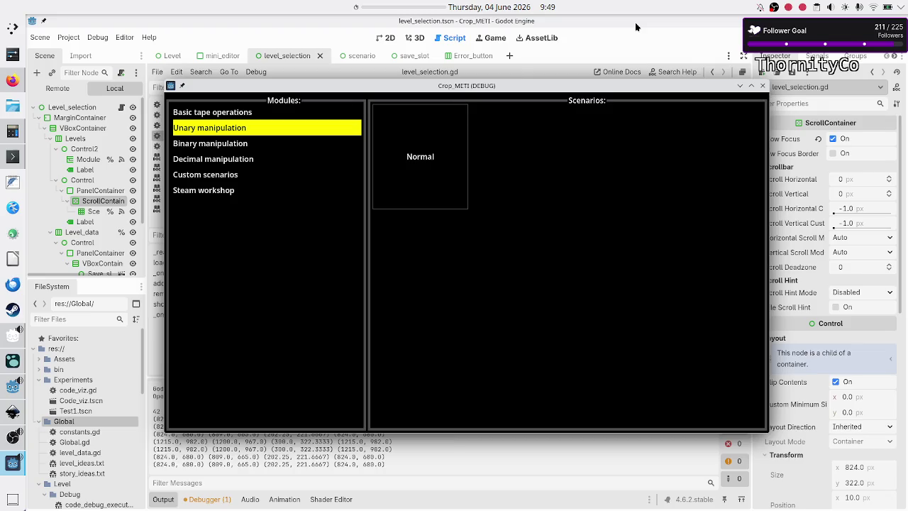
click(330, 463)
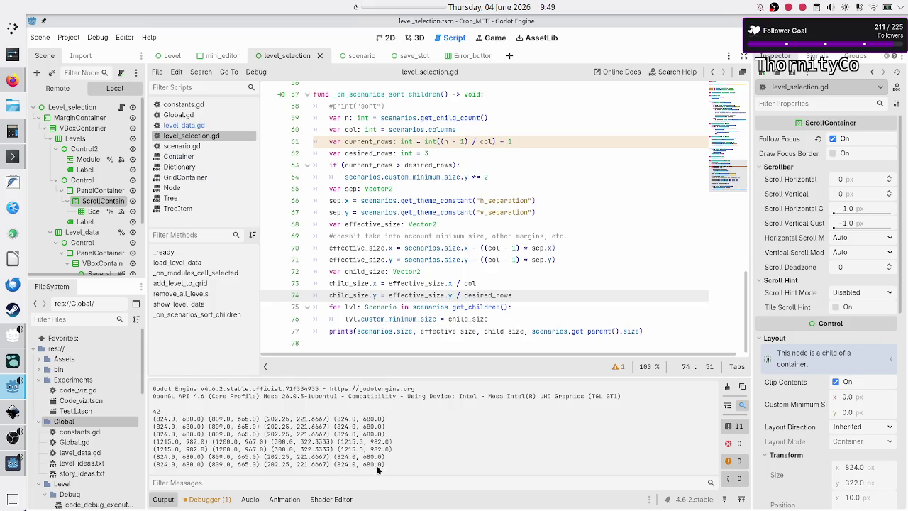
Restart and stop the game a couple of times, then run it again to test the grid sizing
key(F6)
key(F8)
key(F5)
key(F8)
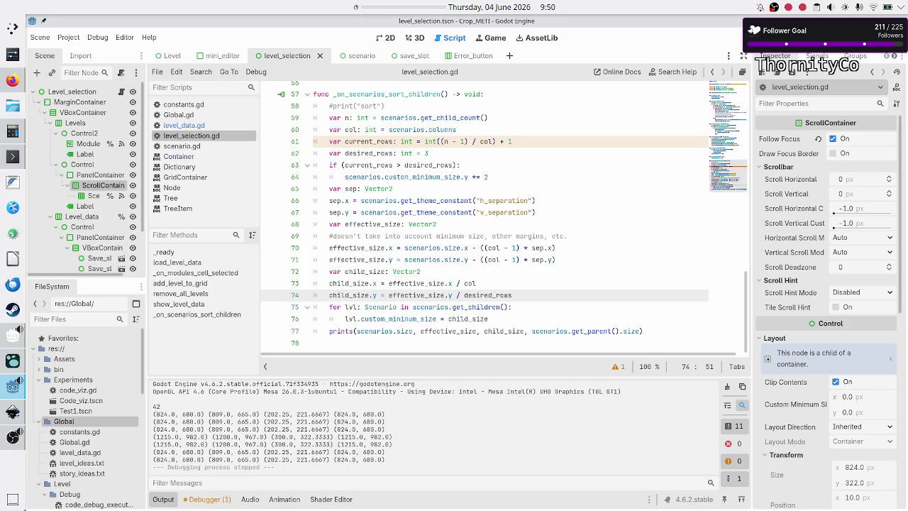
key(F5)
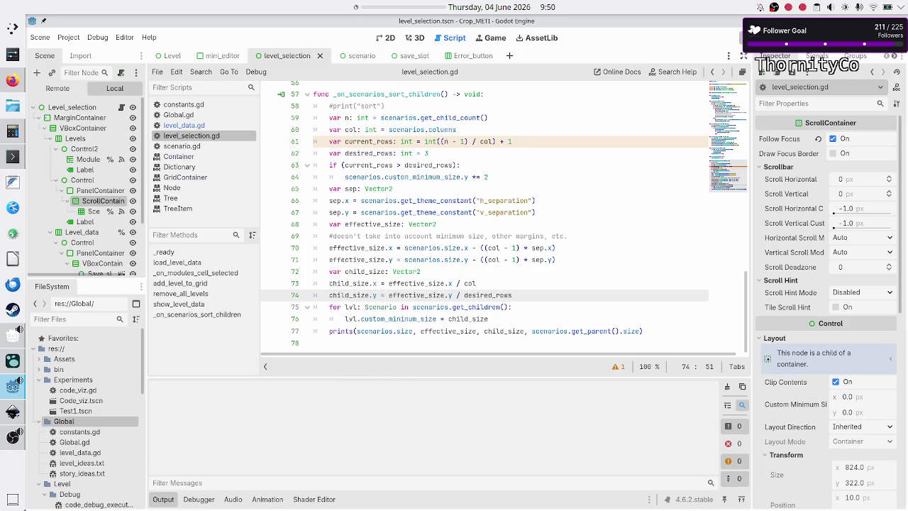
View the Basic tape operations grid maximized and restored, then stop the game
click(257, 114)
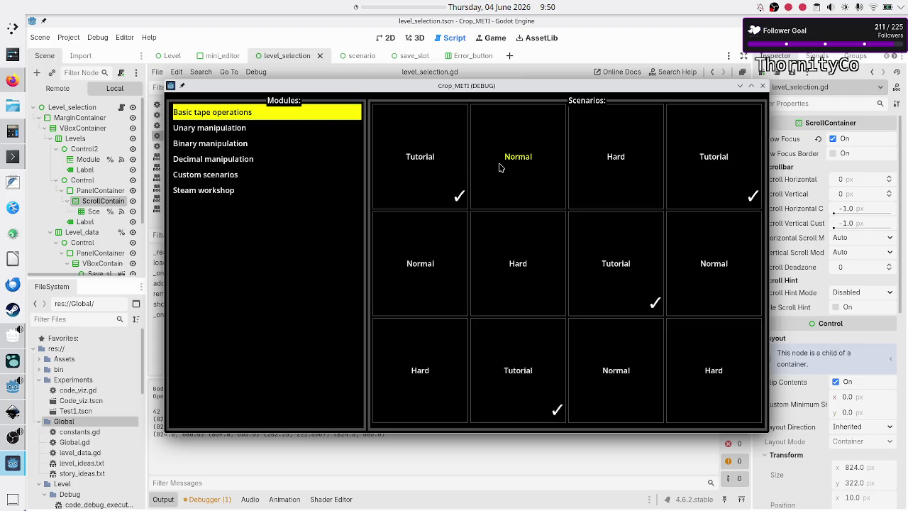
double_click(597, 85)
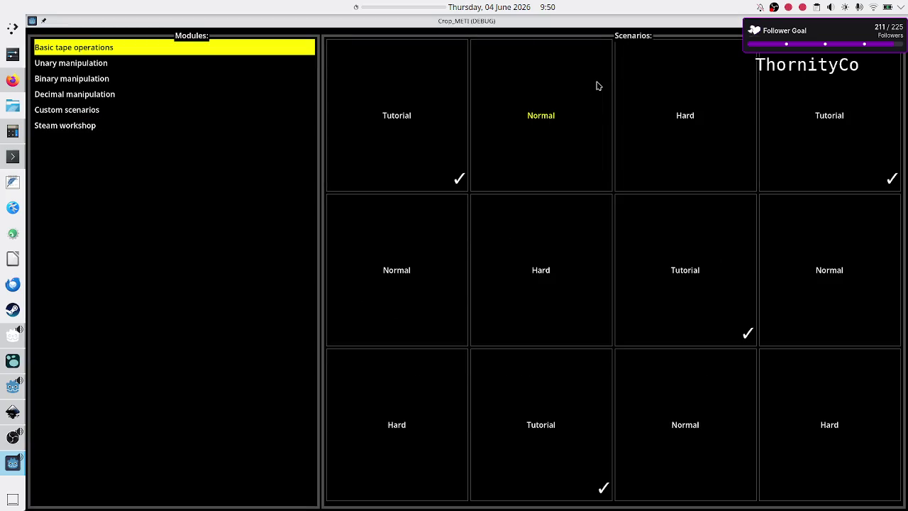
double_click(627, 21)
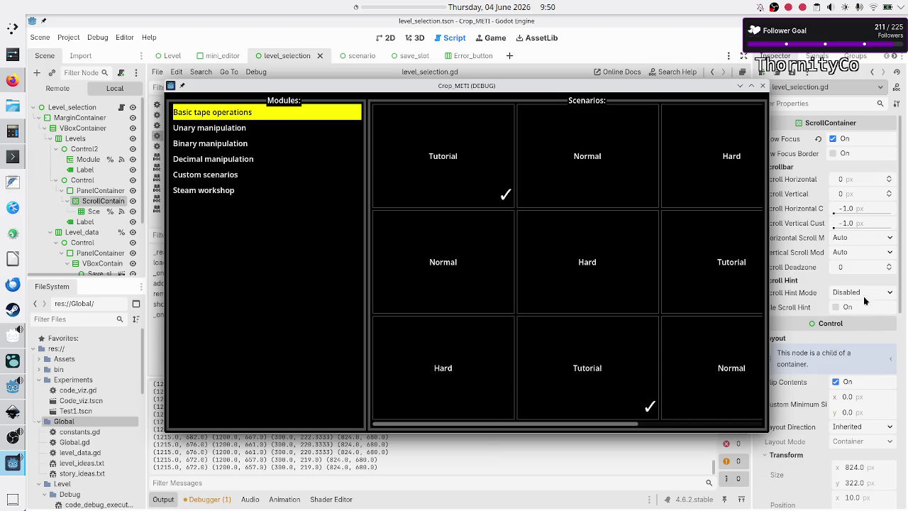
click(763, 85)
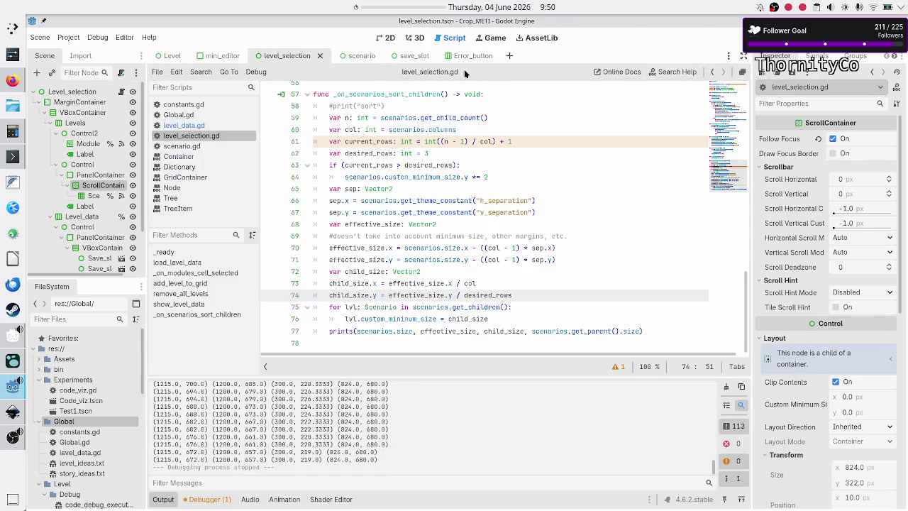
In level_data.gd, cut category 0 to ten levels, run the game and show Basic tape operations
click(174, 114)
click(183, 125)
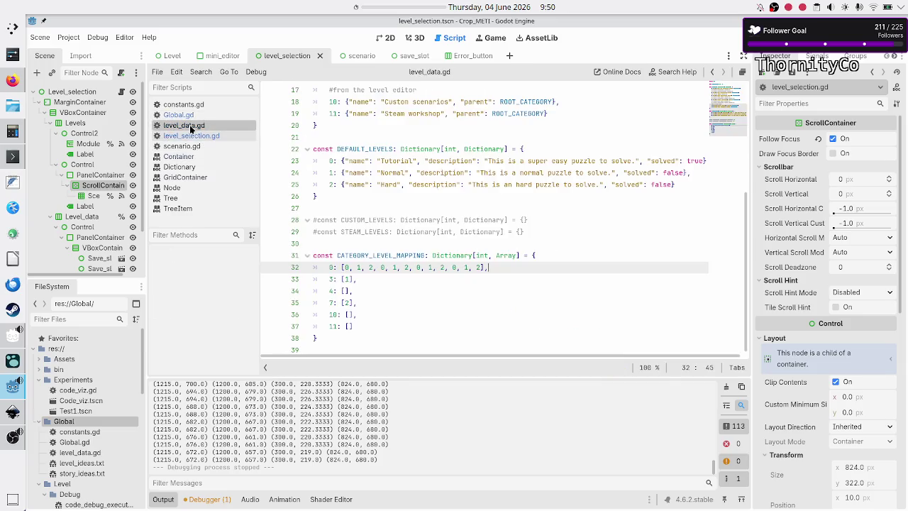
key(shift+Left)
key(shift+Left)
key(shift+Left)
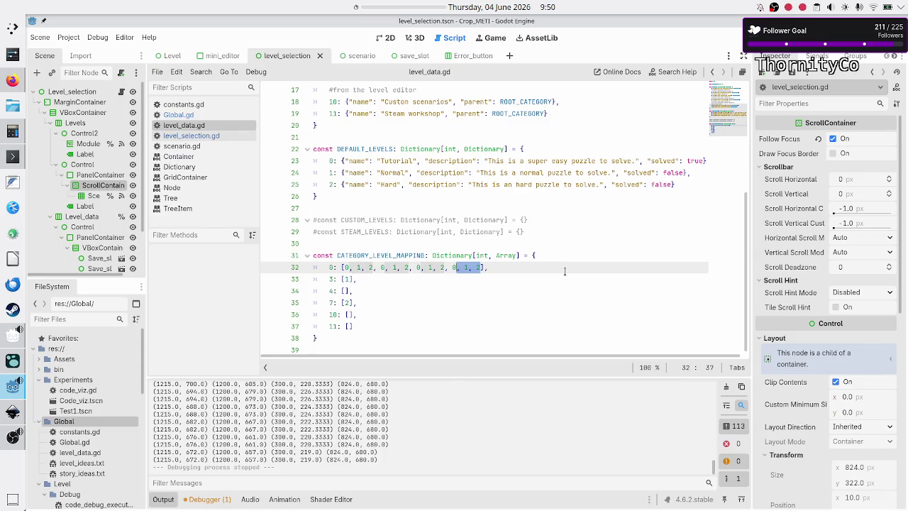
key(BackSpace)
key(F5)
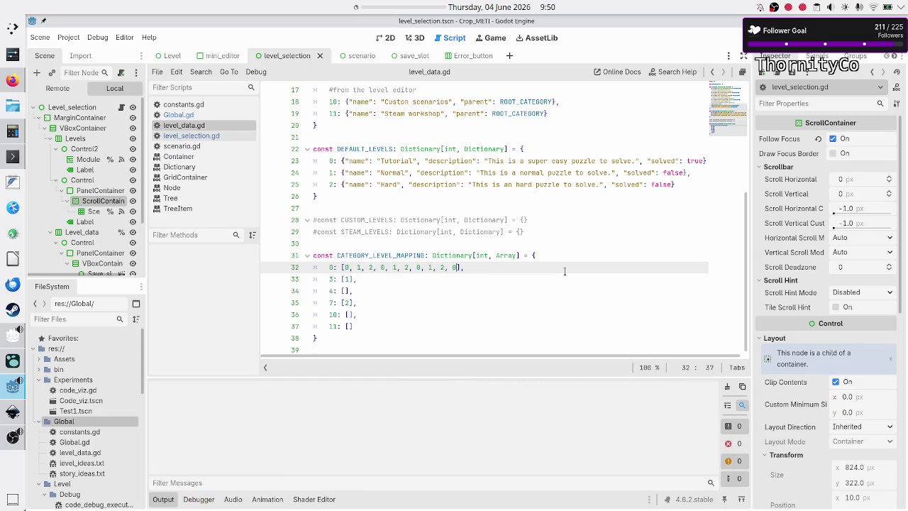
click(265, 116)
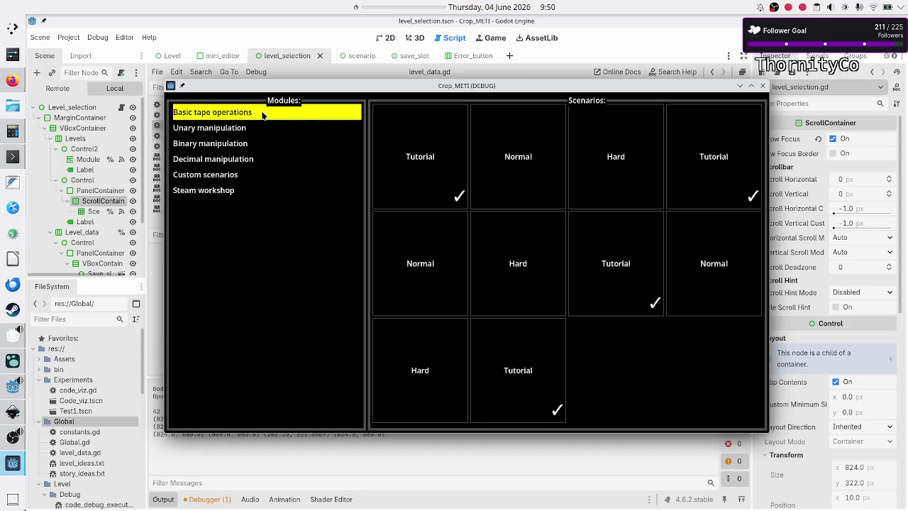
View the ten-scenario grid maximized and restored, then close the game
double_click(635, 86)
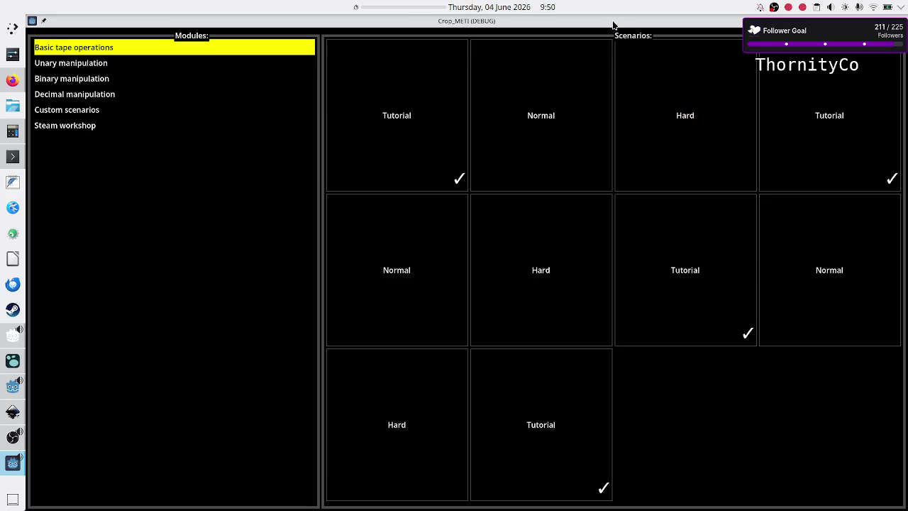
double_click(614, 26)
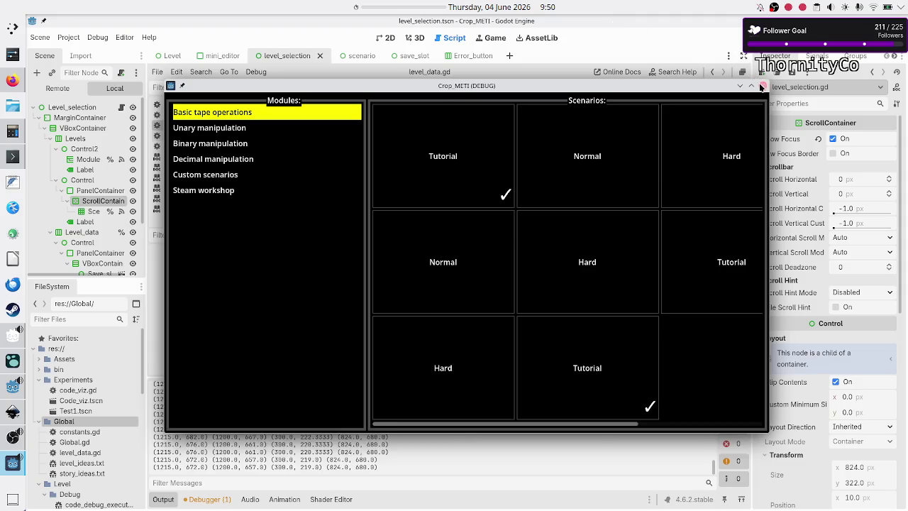
click(762, 85)
Drop one level, view Basic tape operations maximized and restored, then cut category 0 to [0, 1, 2, 0]
key(BackSpace)
key(BackSpace)
key(BackSpace)
key(BackSpace)
key(BackSpace)
key(BackSpace)
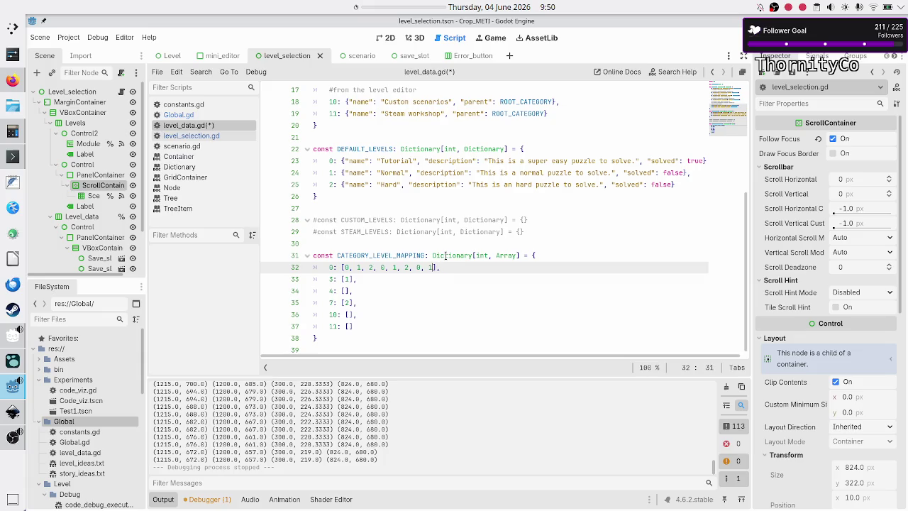
key(F6)
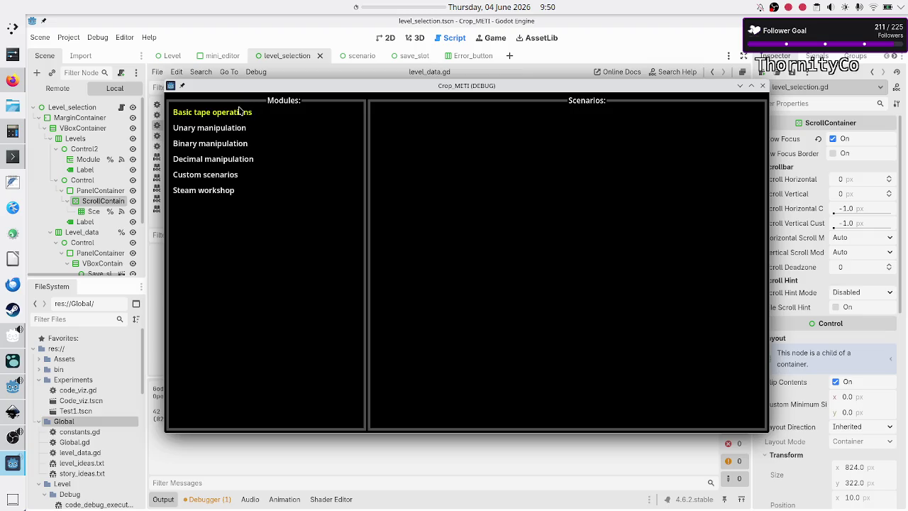
click(242, 112)
double_click(561, 86)
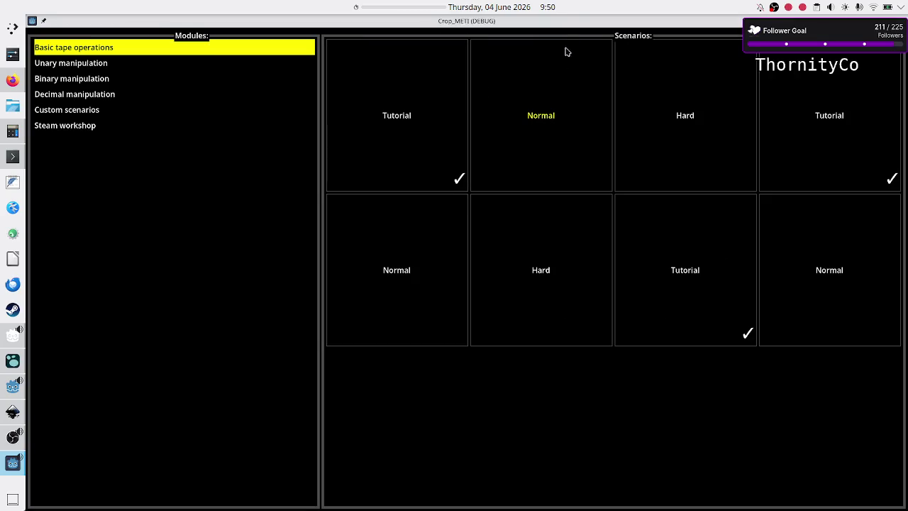
double_click(569, 23)
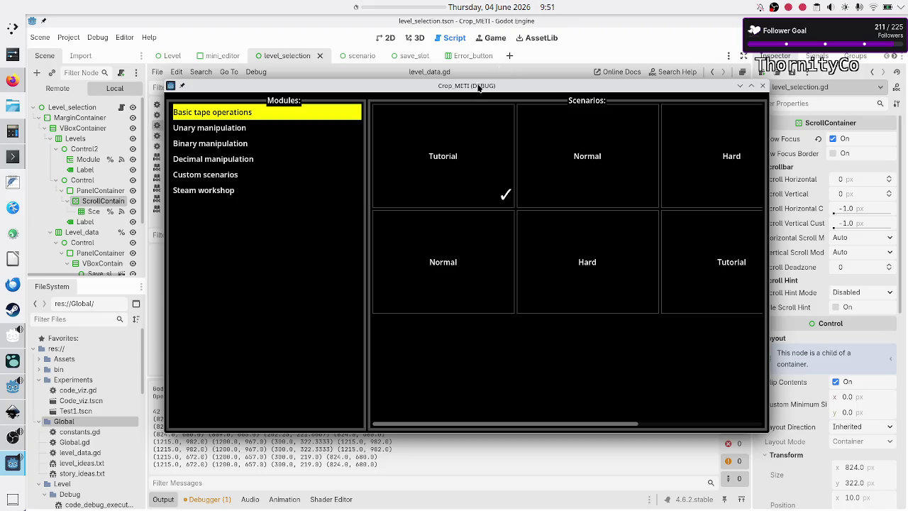
click(759, 87)
key(BackSpace)
key(BackSpace)
key(BackSpace)
key(BackSpace)
key(BackSpace)
key(BackSpace)
key(BackSpace)
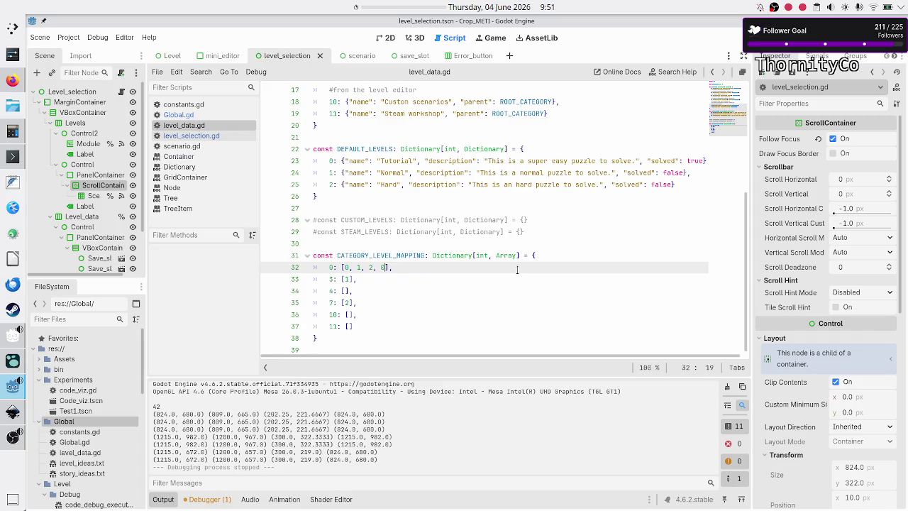
Run the game and view the four-scenario Basic tape operations grid maximized and restored, then close it
key(F5)
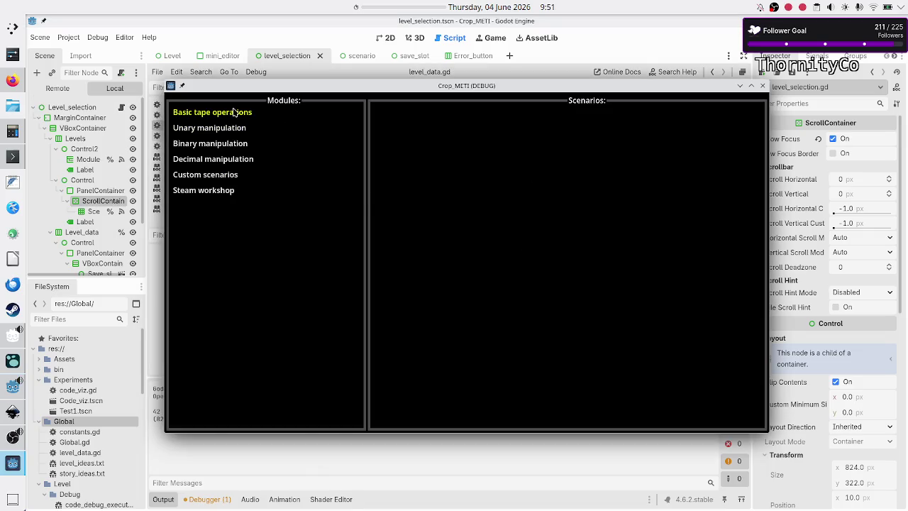
click(236, 114)
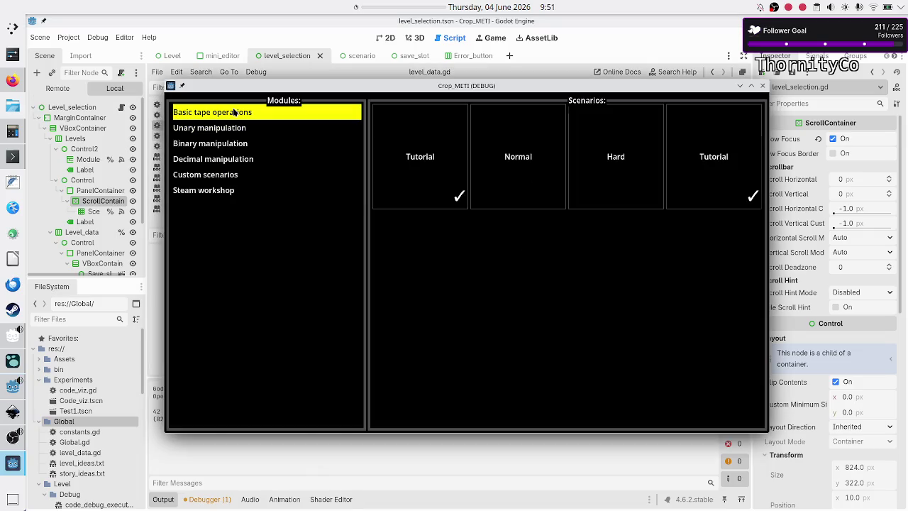
double_click(567, 88)
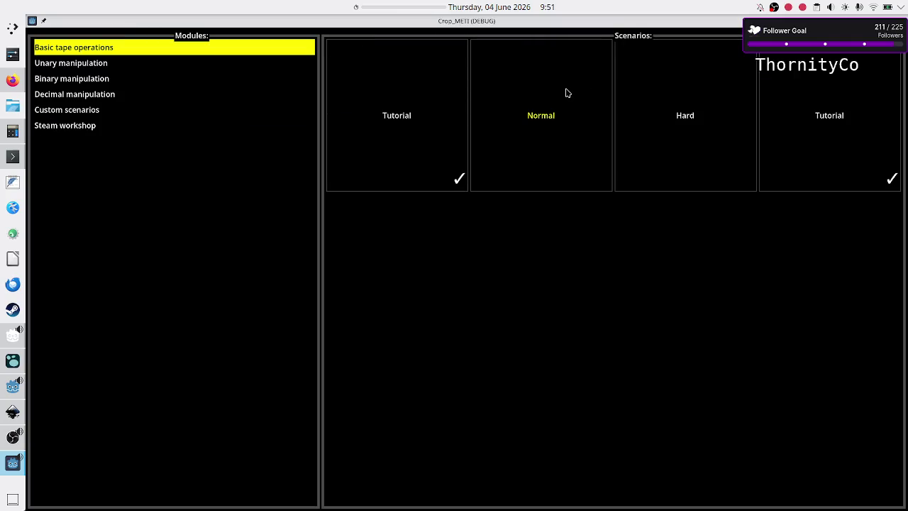
double_click(617, 22)
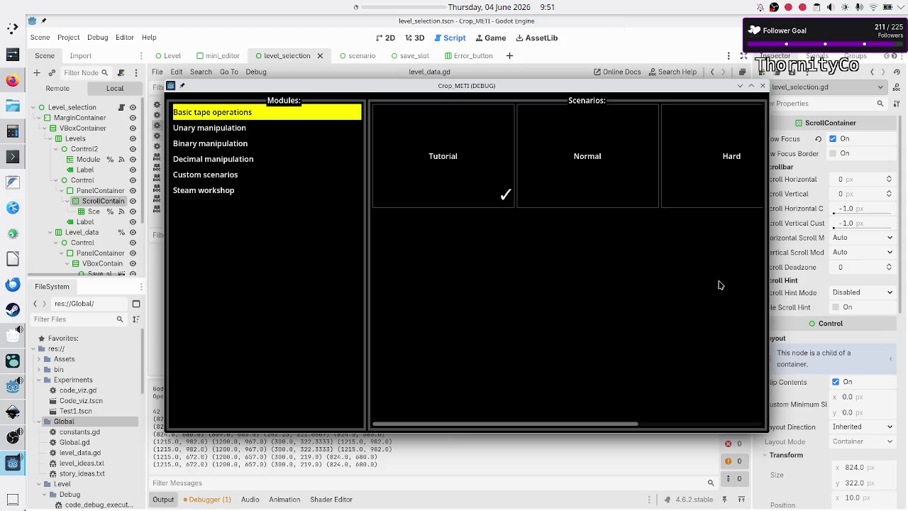
click(762, 85)
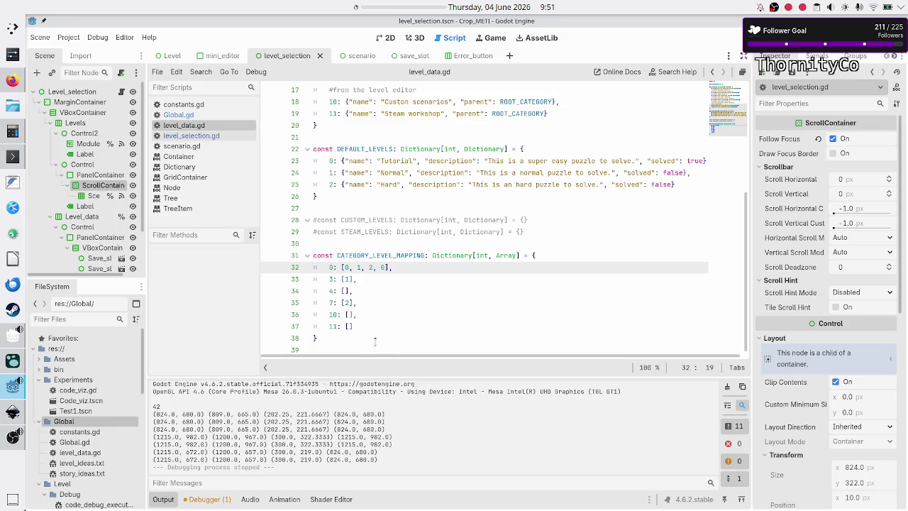
Trim category 0 to [0, 1, 2] and view the three-scenario grid maximized and restored
key(BackSpace)
key(BackSpace)
key(F5)
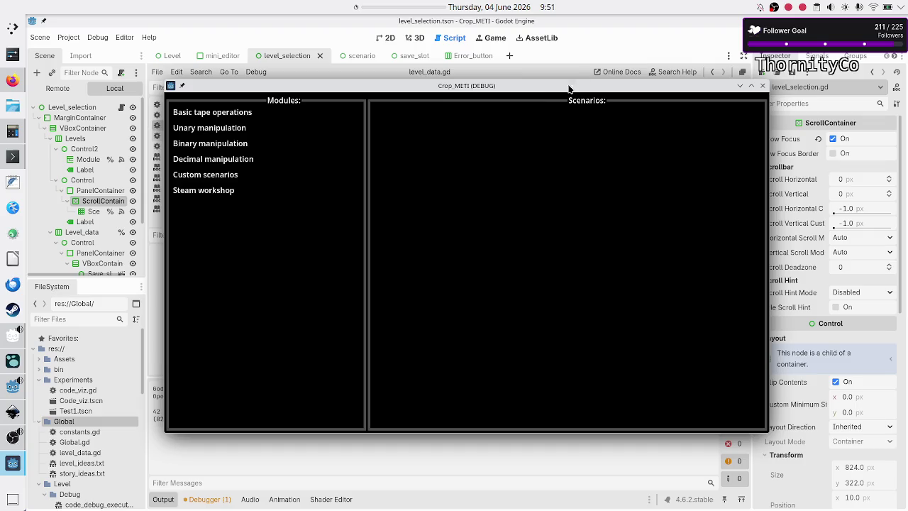
click(211, 113)
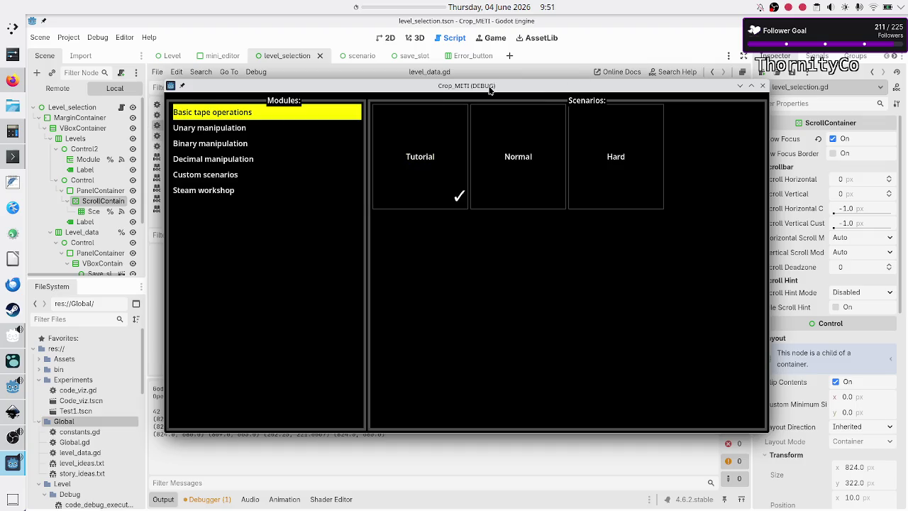
double_click(491, 86)
double_click(562, 24)
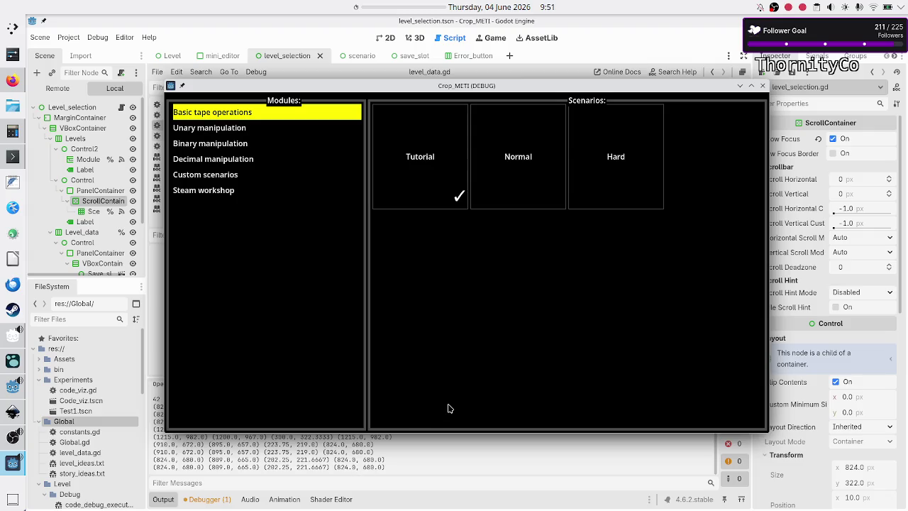
Change category 0 to [0, 1, 2, 1], then test the four-tile grid maximized and restored
click(763, 86)
text(, 1, 2, 1],)
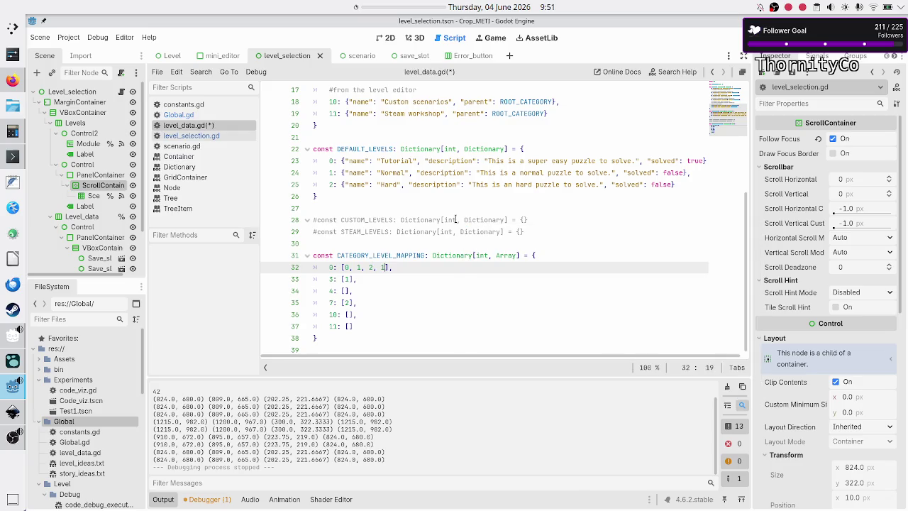
key(F5)
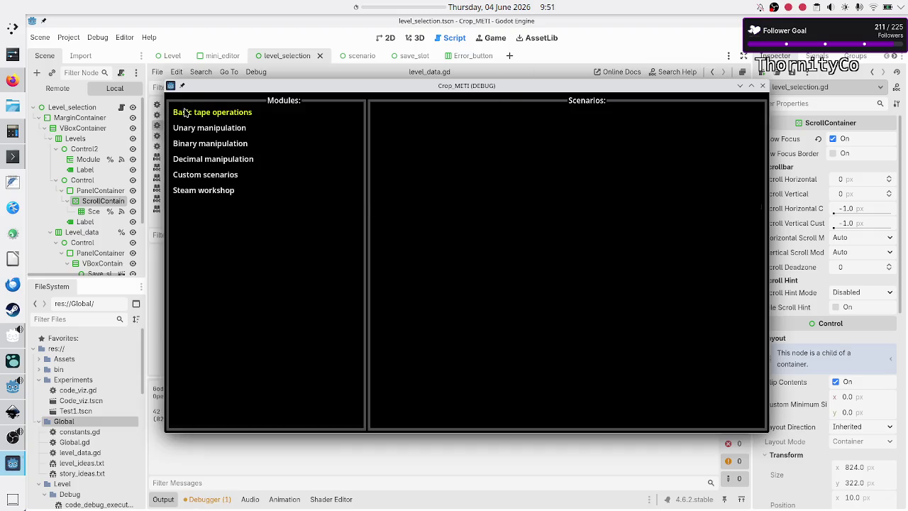
click(185, 112)
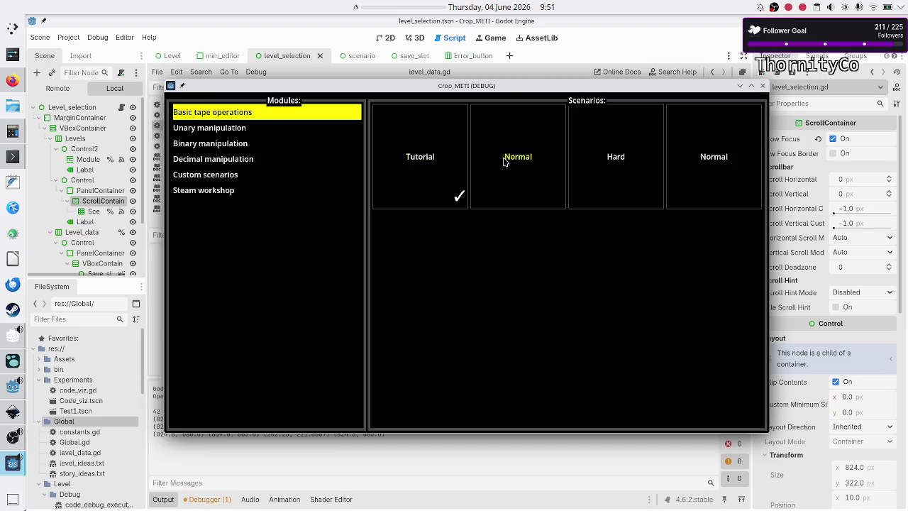
double_click(594, 87)
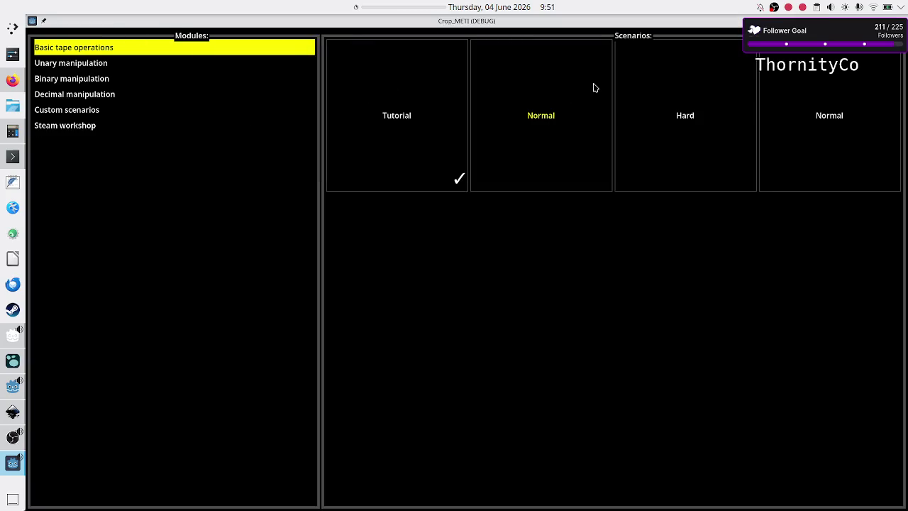
double_click(612, 21)
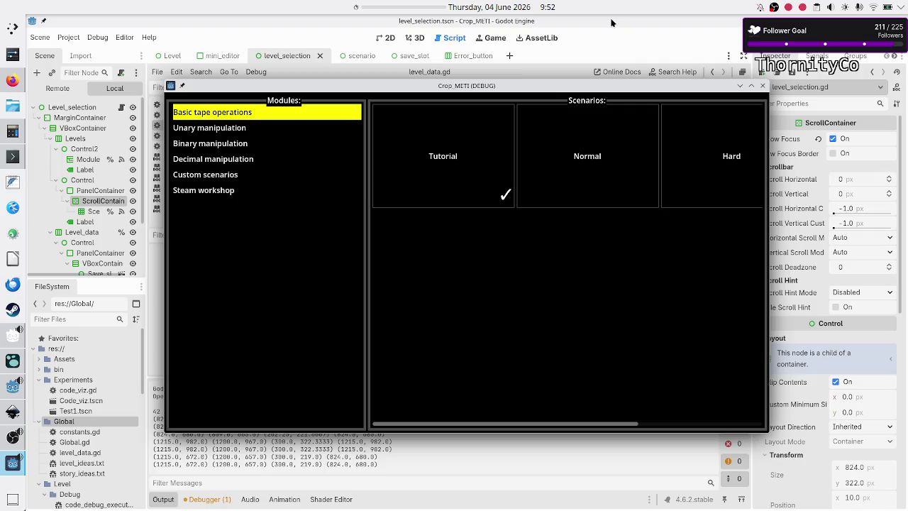
click(762, 85)
Rerun the game, check the Basic tape operations tiles while resizing and scrolling, then return to the editor
click(741, 35)
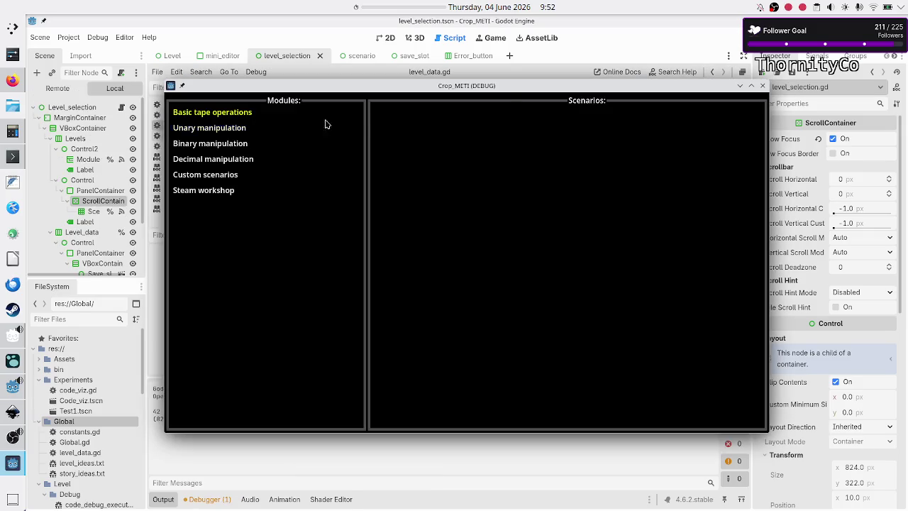
click(249, 112)
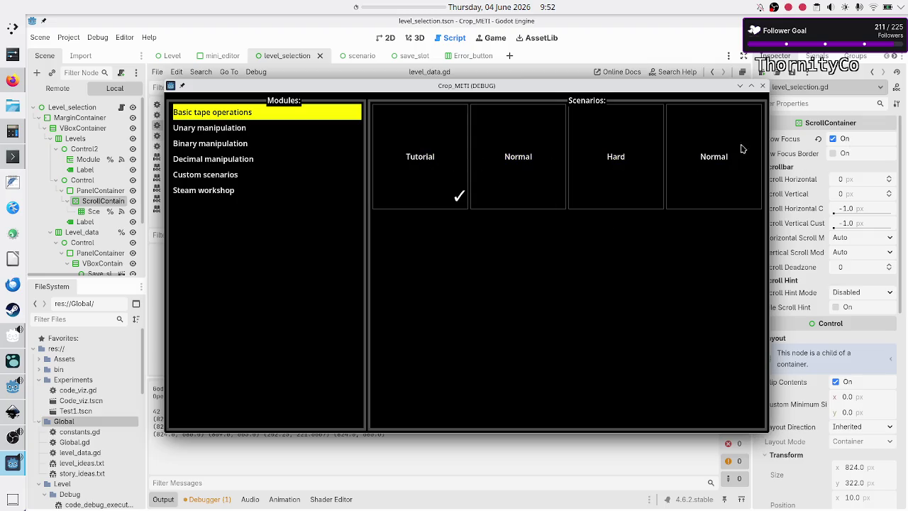
double_click(593, 87)
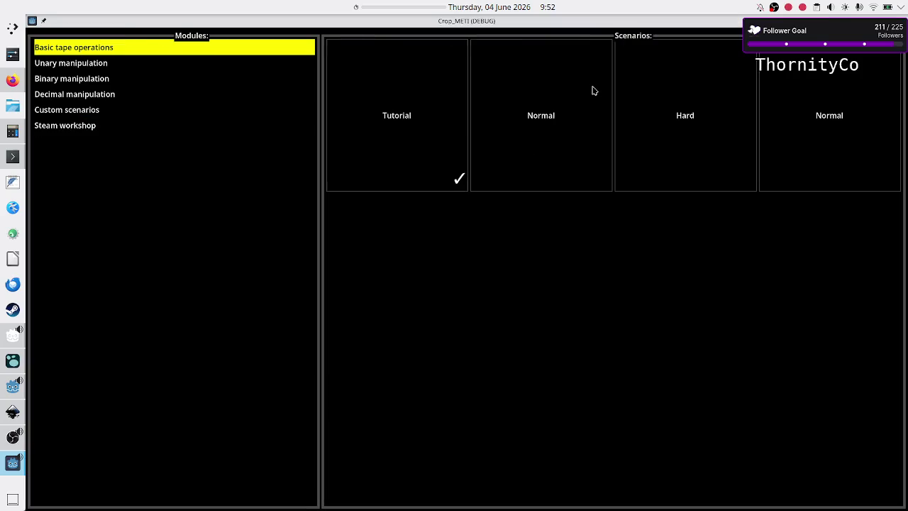
double_click(599, 25)
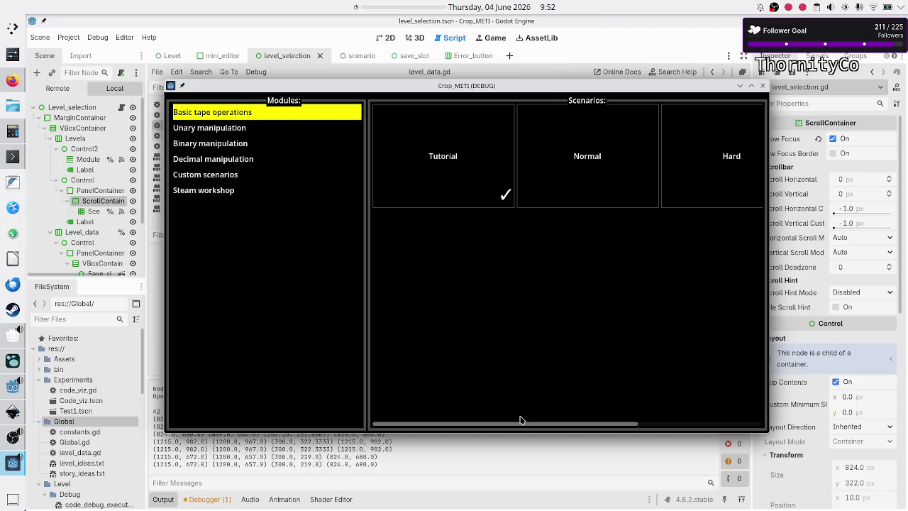
mouse_move(511, 426)
mouse_down()
mouse_move(640, 424)
mouse_move(483, 428)
mouse_up()
double_click(651, 86)
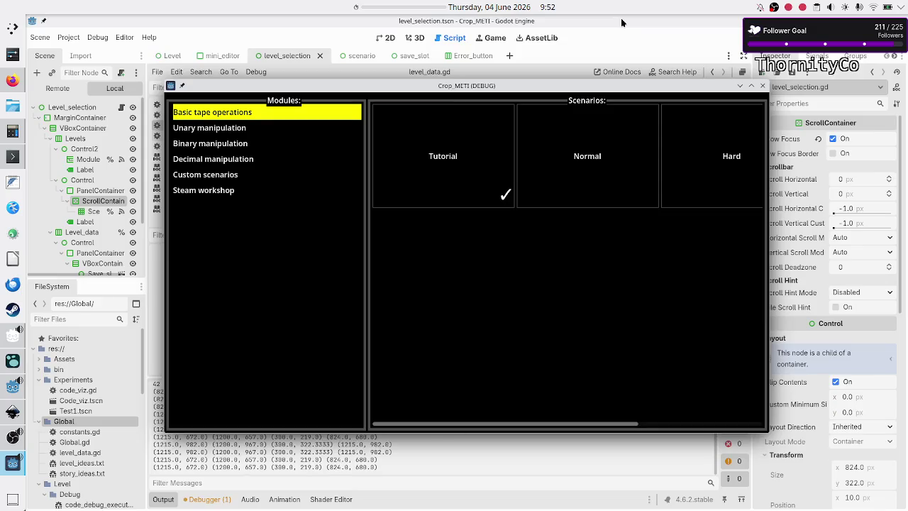
double_click(624, 23)
click(184, 477)
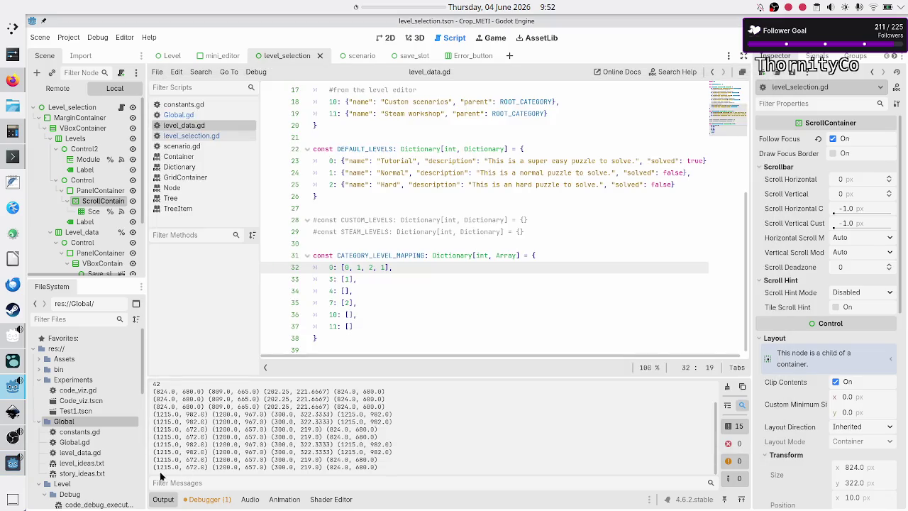
Compare the output's 1215 and 824.0 values with the PanelContainer, ScrollContainer and Scenarios properties
double_click(163, 468)
drag(329, 469, 348, 468)
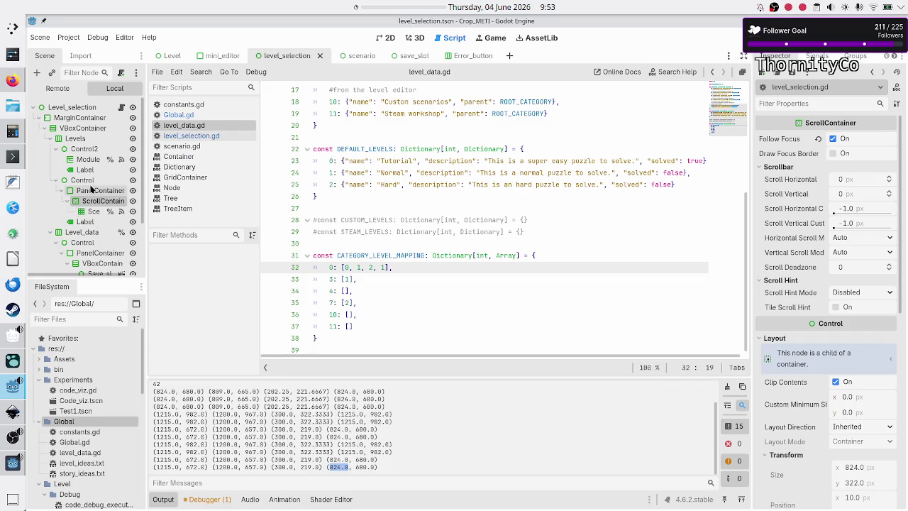
click(91, 189)
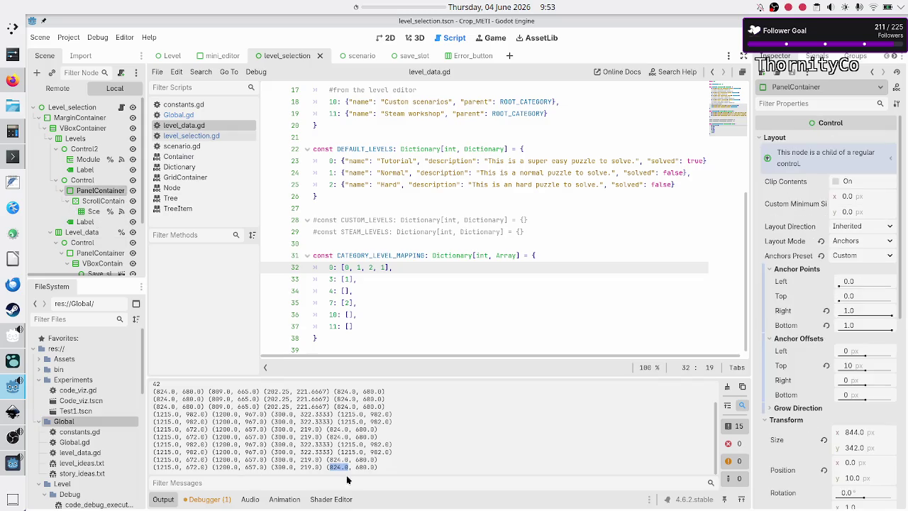
double_click(167, 467)
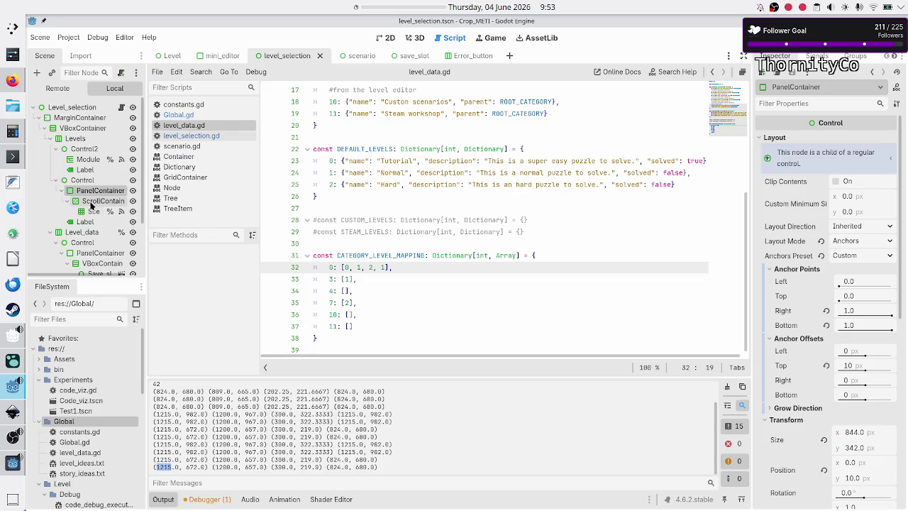
click(91, 203)
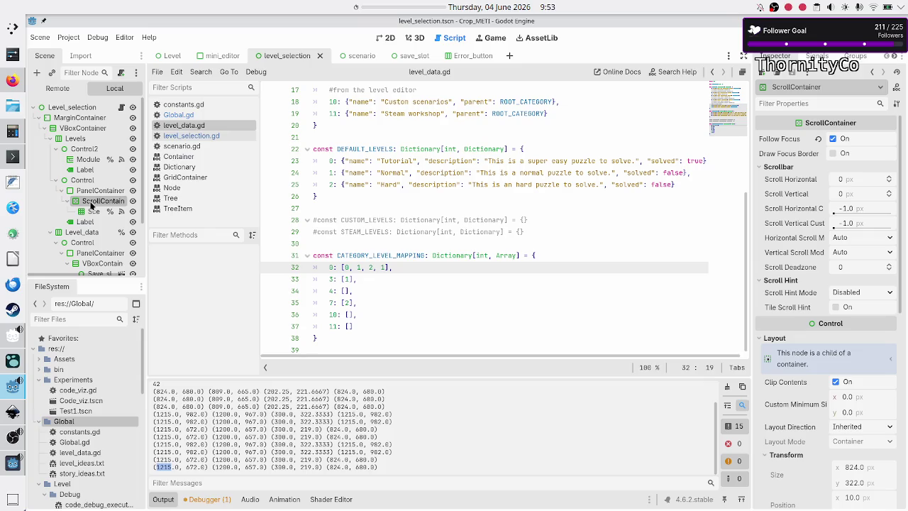
click(92, 212)
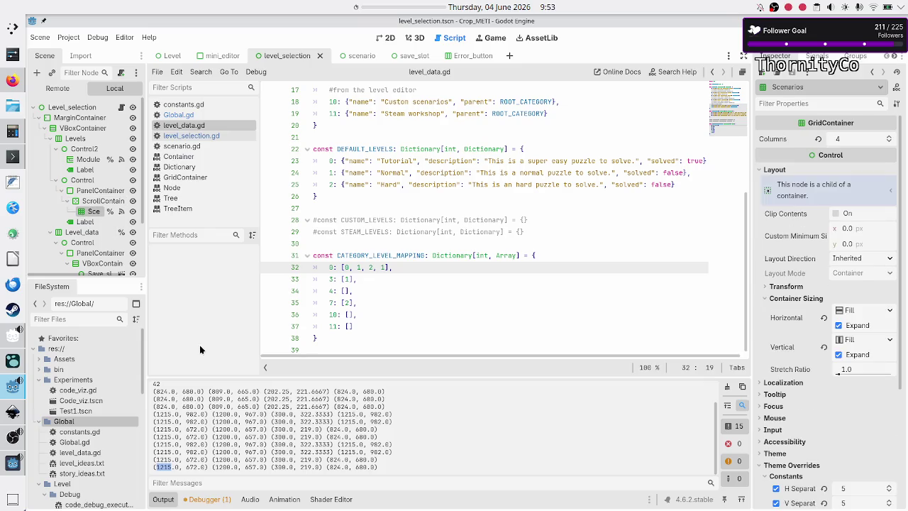
Recheck the (1215.0 output value against the ScrollContainer and Scenarios grid properties
click(159, 468)
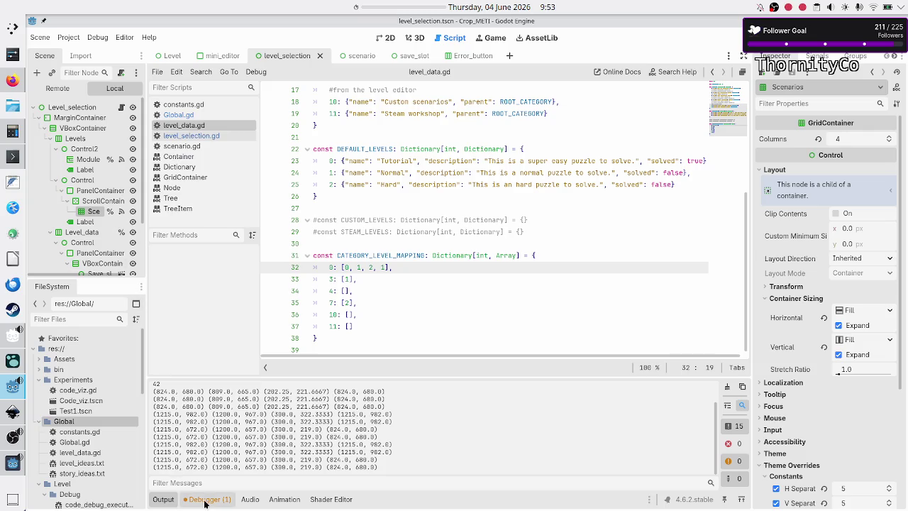
drag(182, 467, 148, 466)
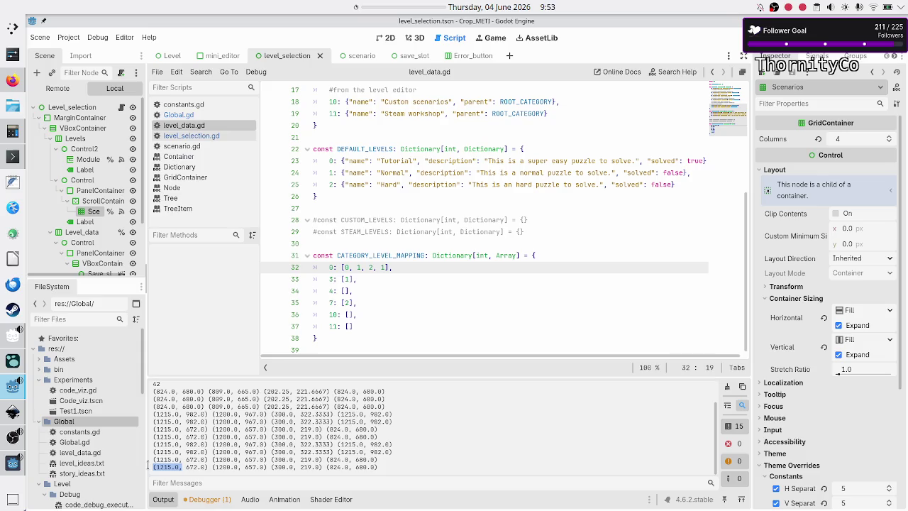
click(85, 202)
click(90, 213)
click(94, 201)
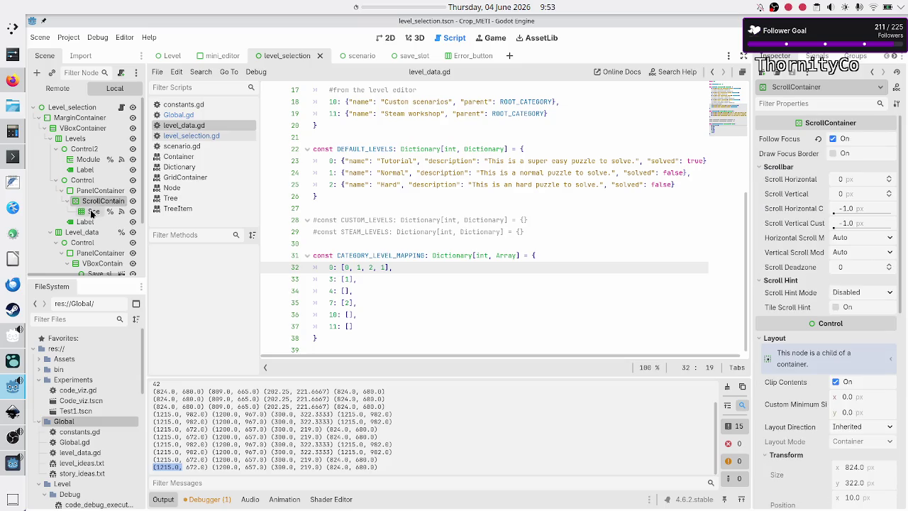
click(90, 213)
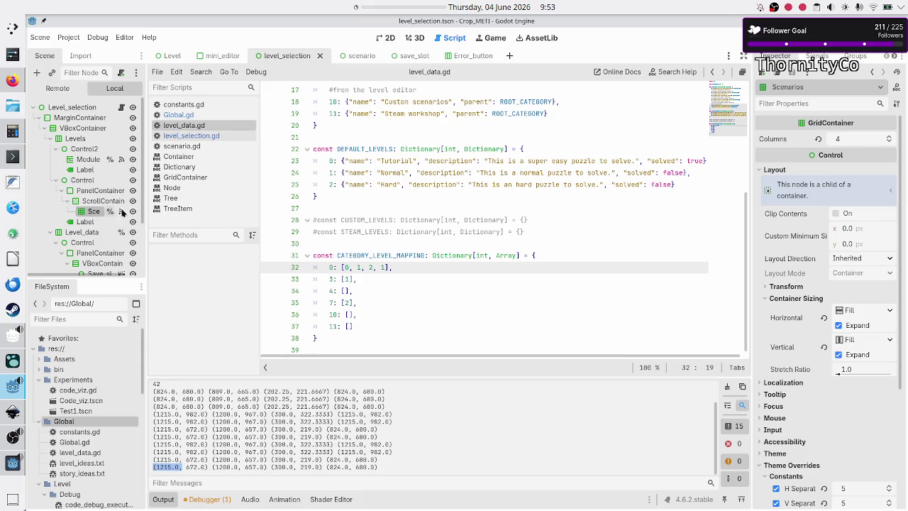
click(356, 436)
key(Left)
Remove the last level from the first category and test-run Basic tape operations maximized and windowed
key(BackSpace)
key(BackSpace)
key(BackSpace)
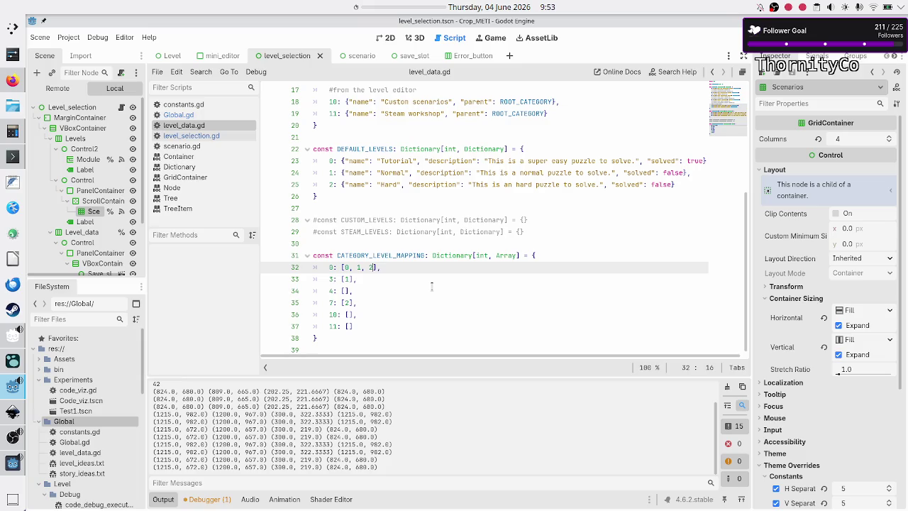
key(F5)
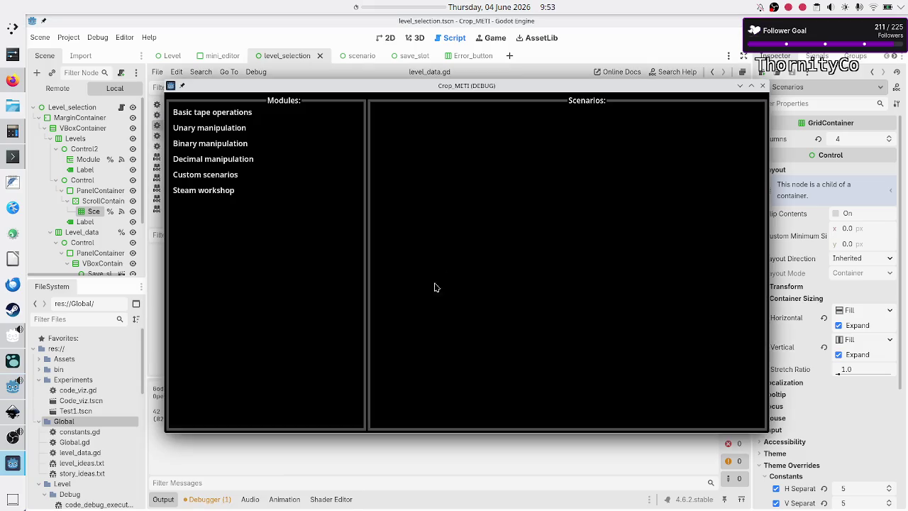
click(220, 112)
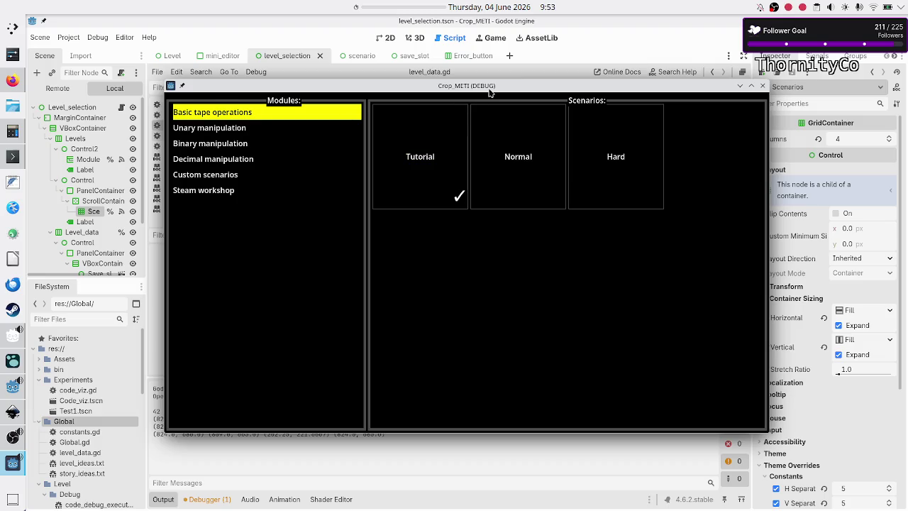
double_click(489, 86)
double_click(534, 26)
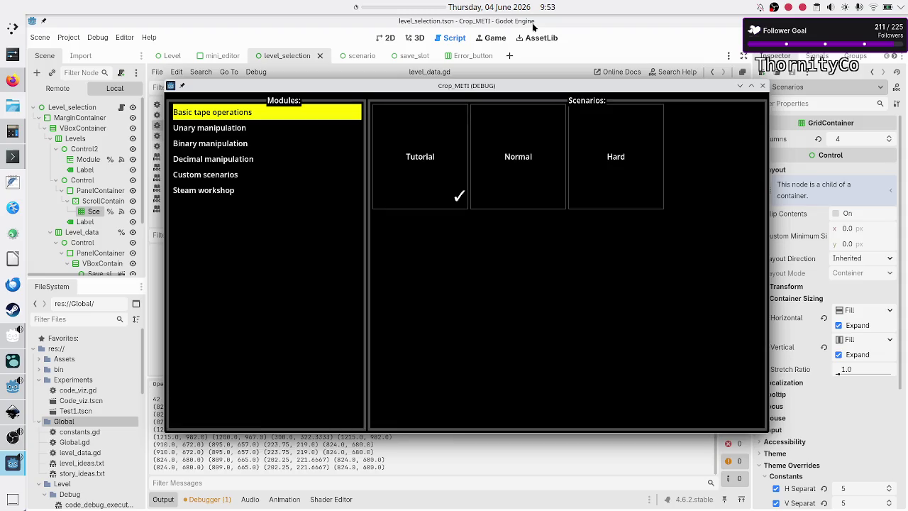
key(F8)
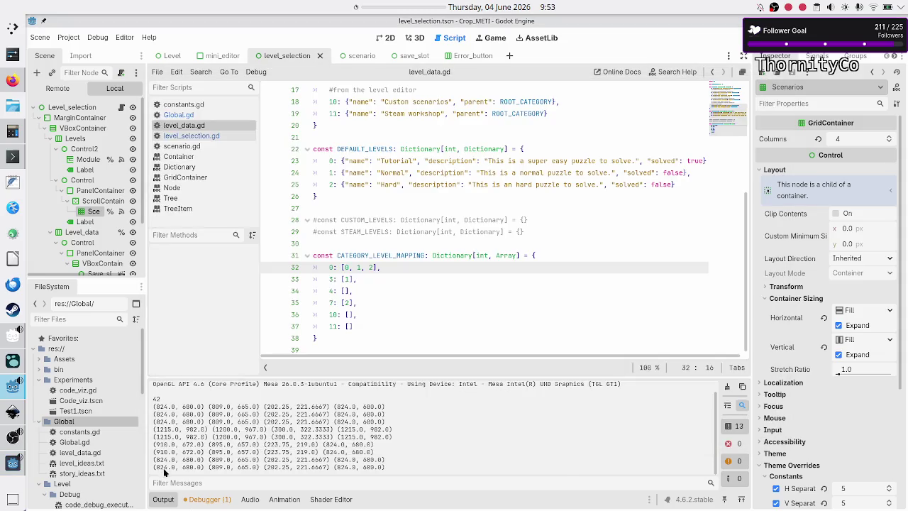
Check the two 824 output values and extend the first category's list to [0, 1, 2, 2]
double_click(162, 467)
double_click(342, 467)
text(, 3)
text(2)
Rerun the game, view Basic tape operations maximized and restored, then read the 1215 output value
key(F5)
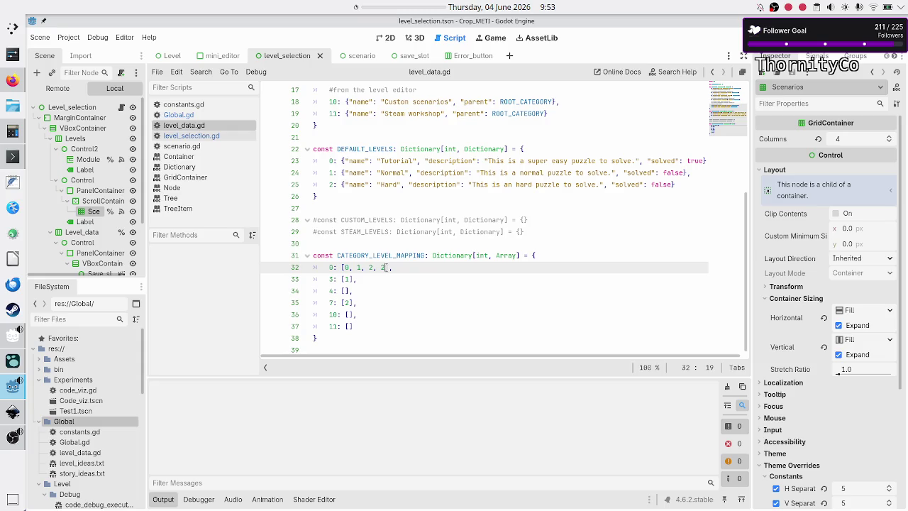
double_click(485, 86)
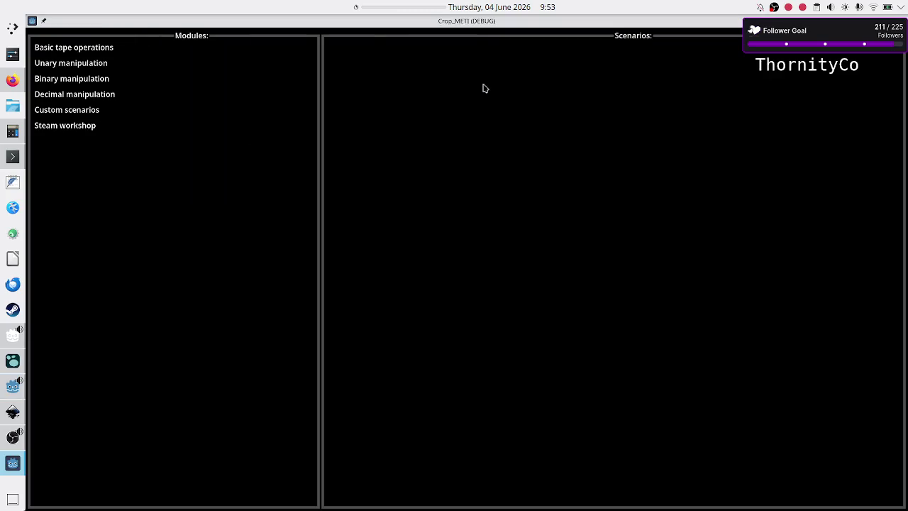
double_click(455, 22)
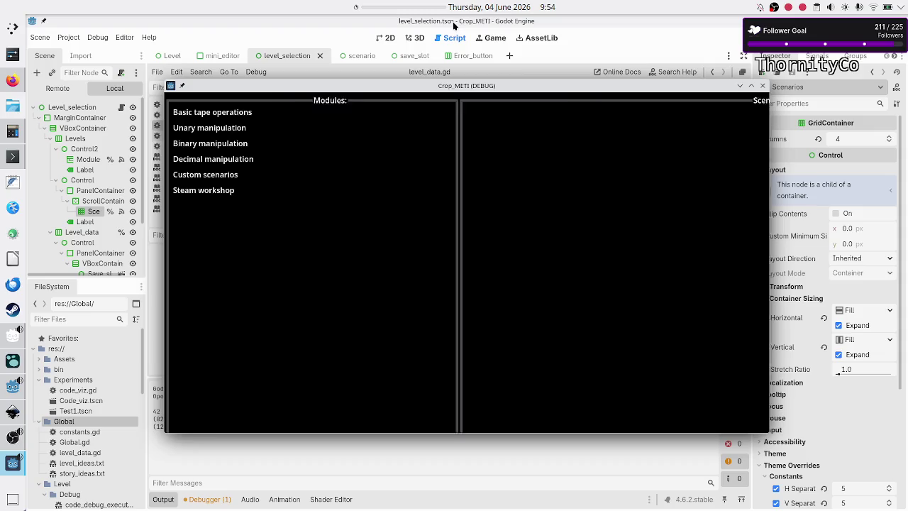
click(253, 115)
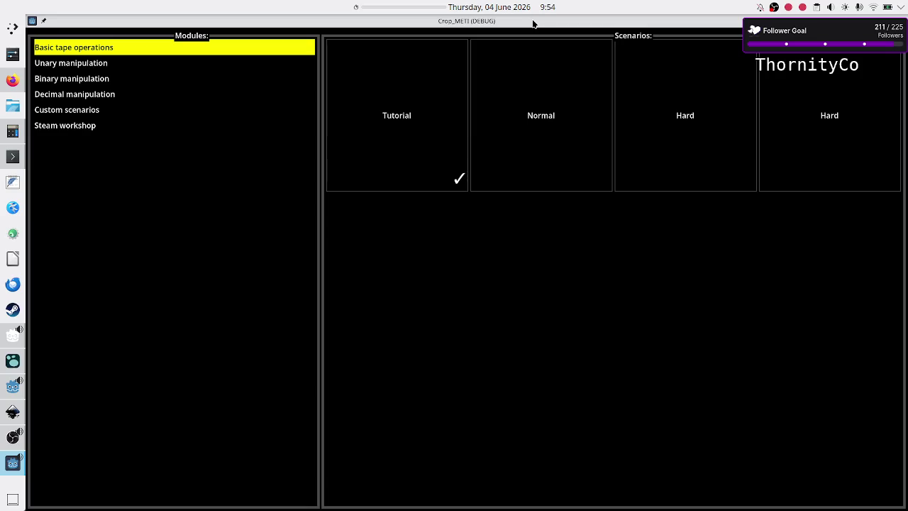
double_click(540, 22)
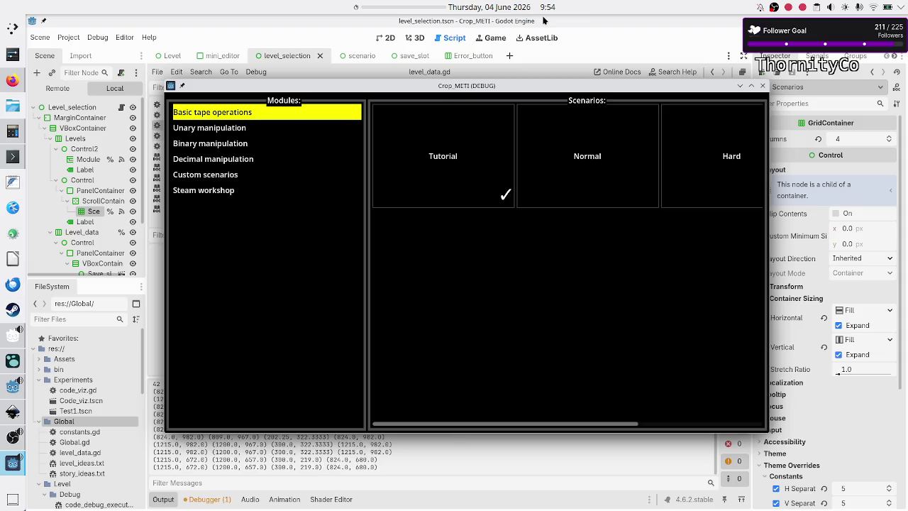
click(181, 477)
double_click(162, 467)
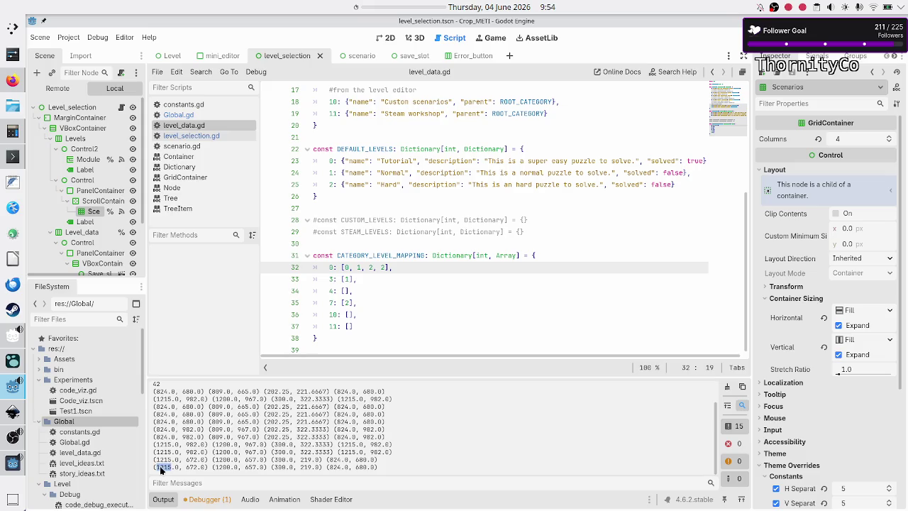
double_click(338, 467)
key(F8)
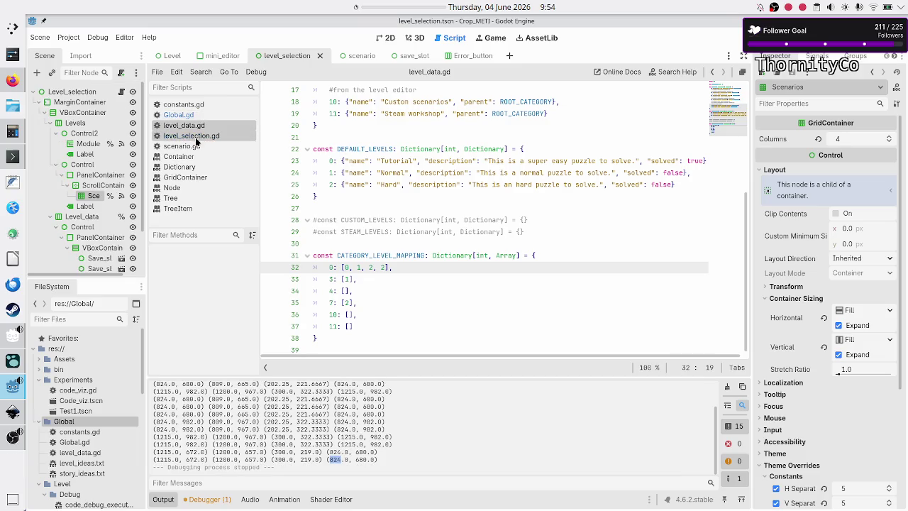
click(196, 138)
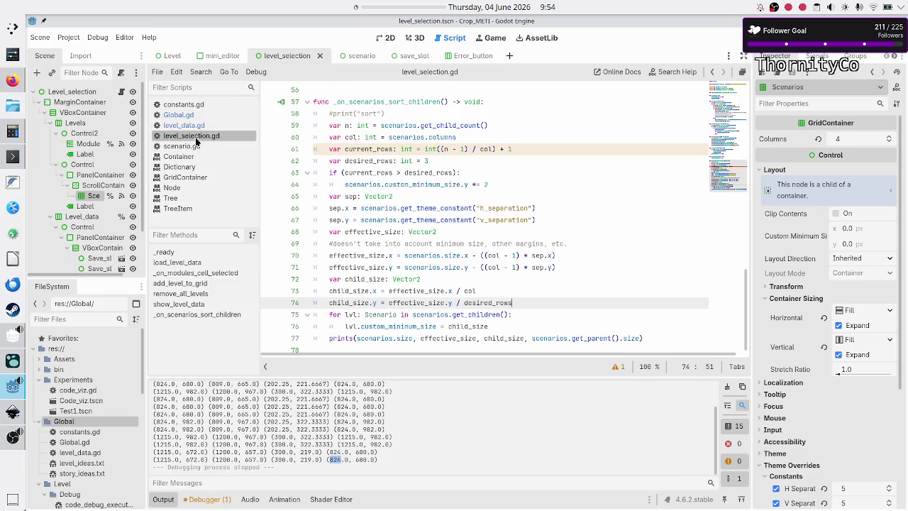
click(534, 309)
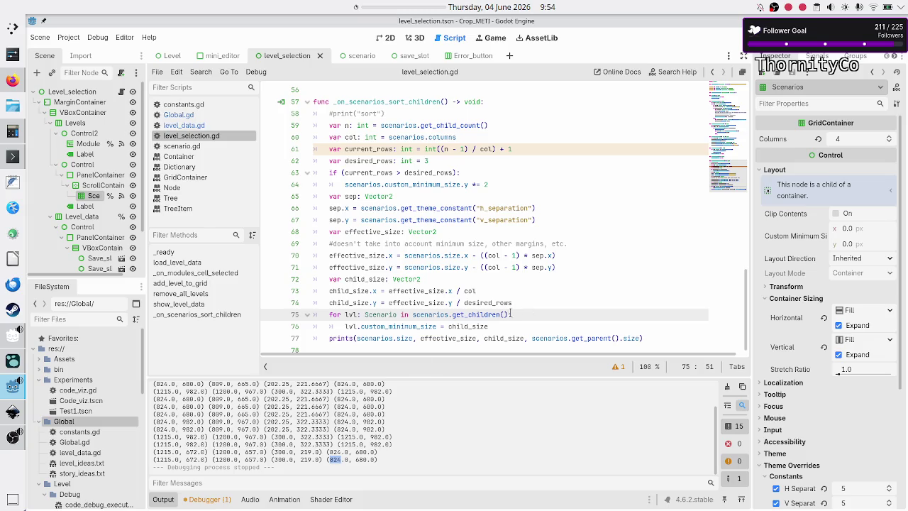
double_click(377, 102)
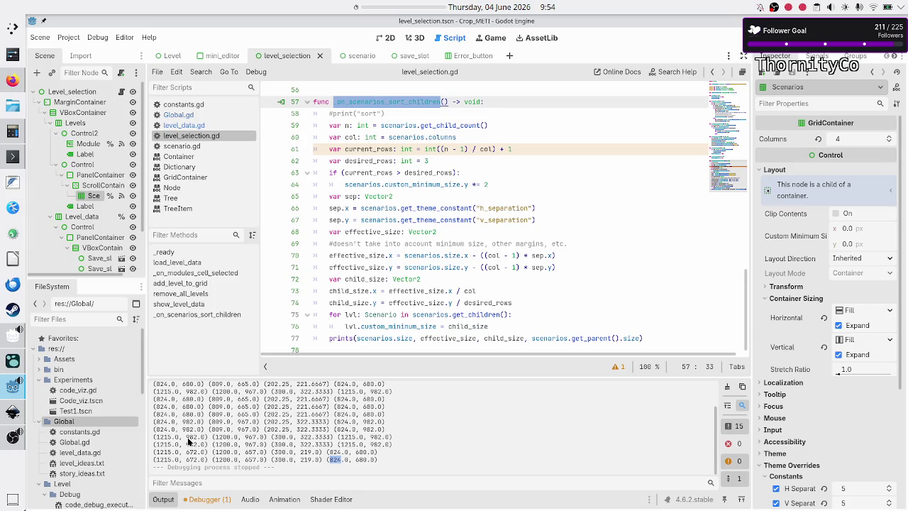
click(158, 449)
drag(157, 448, 380, 452)
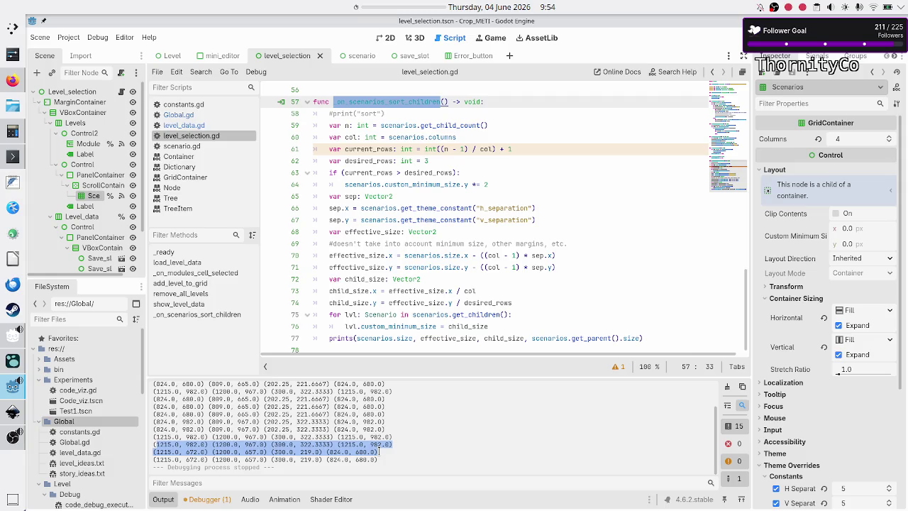
click(174, 454)
drag(153, 445, 215, 466)
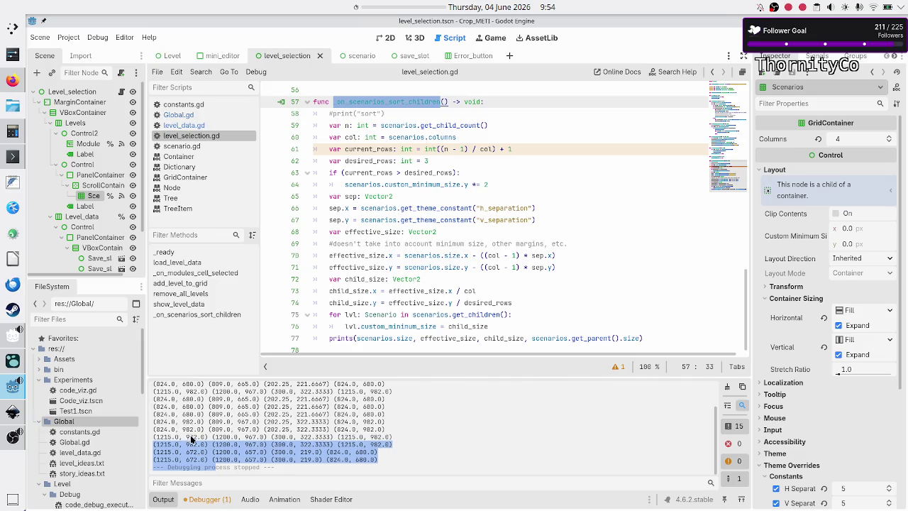
scroll(191, 440, up, 5)
drag(160, 426, 208, 427)
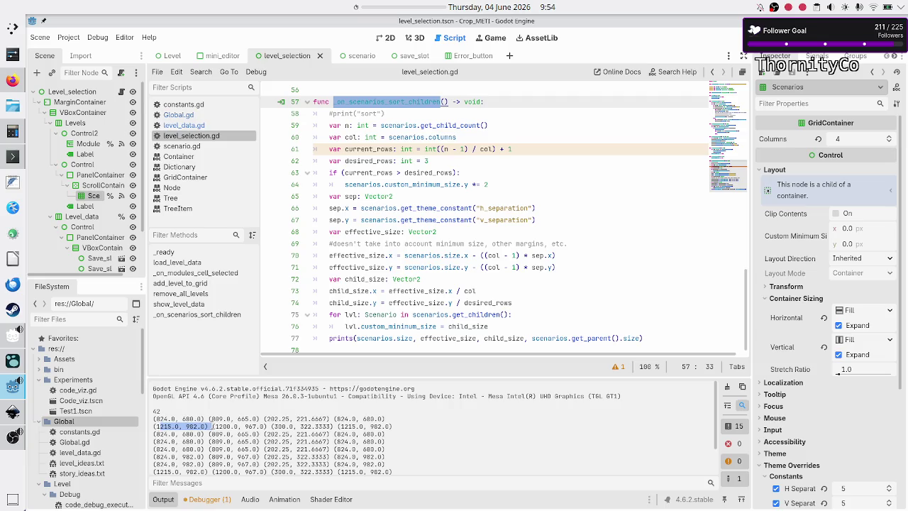
scroll(170, 449, down, 2)
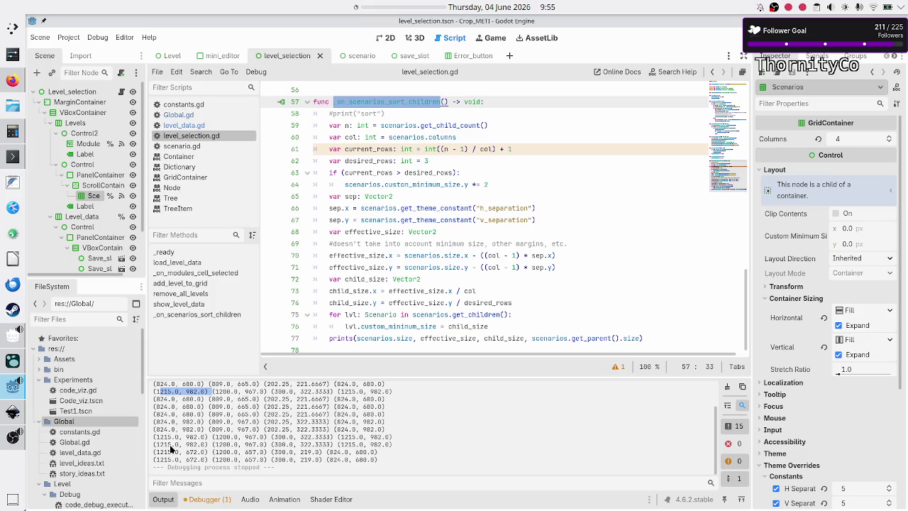
click(194, 445)
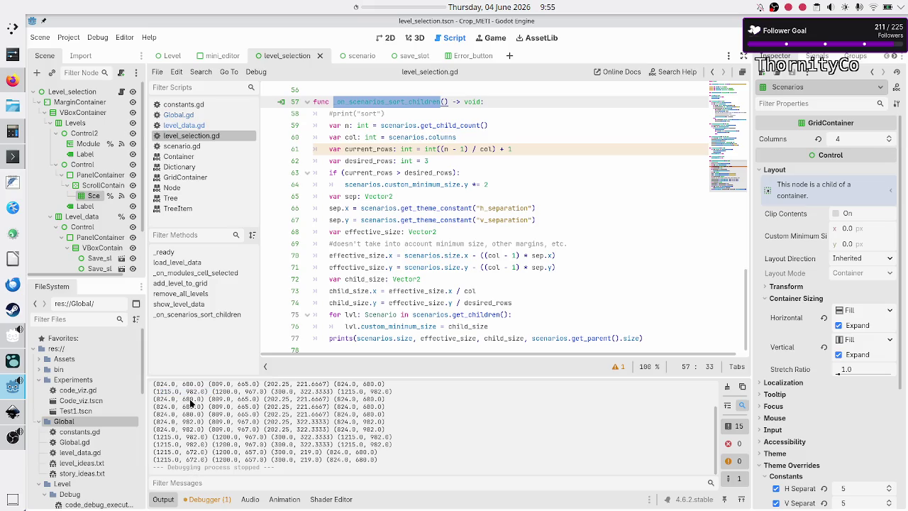
drag(194, 445, 196, 459)
click(197, 458)
triple_click(177, 461)
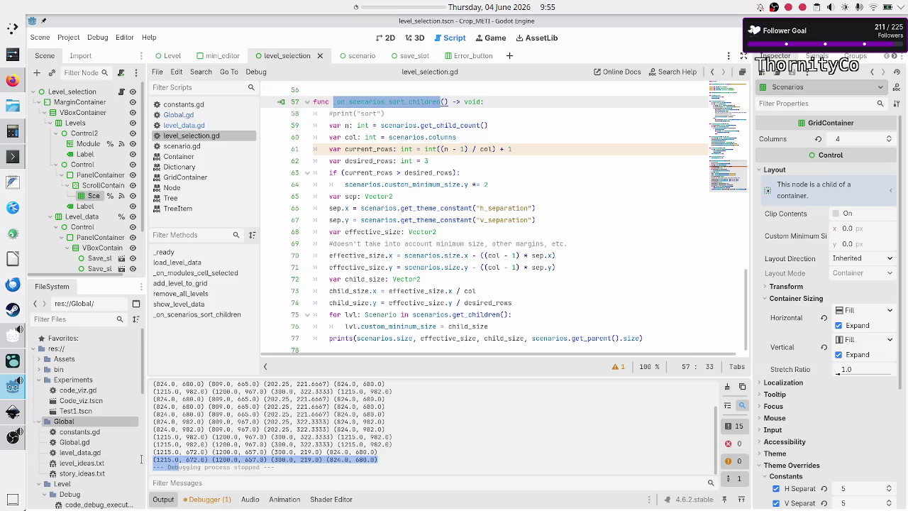
click(205, 471)
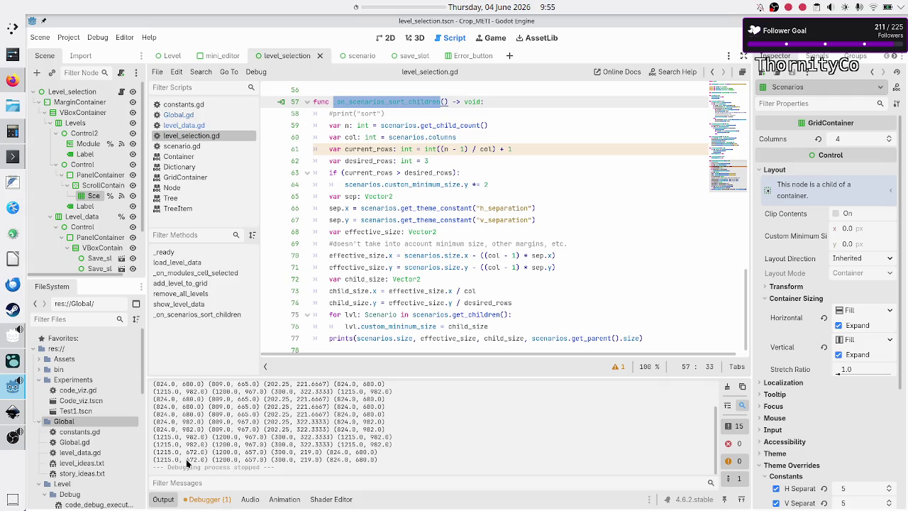
drag(186, 460, 206, 461)
click(171, 460)
click(12, 389)
click(9, 361)
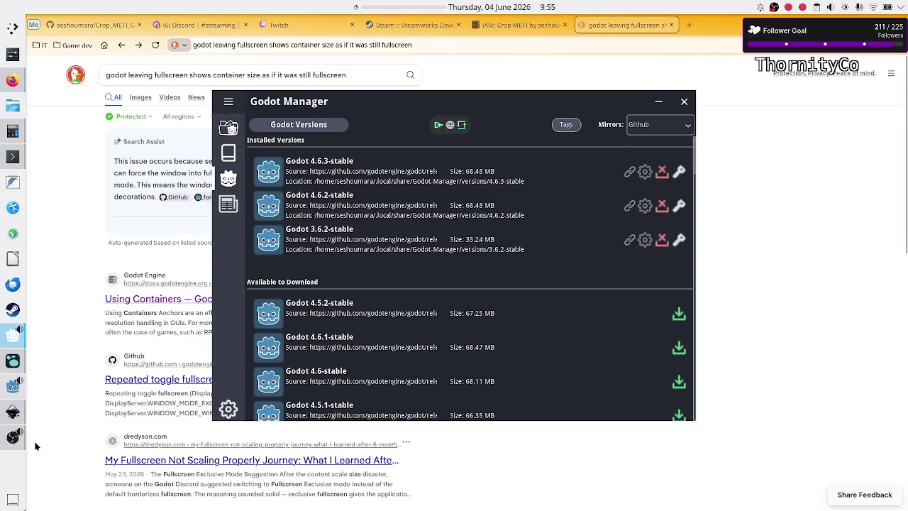
mouse_move(11, 439)
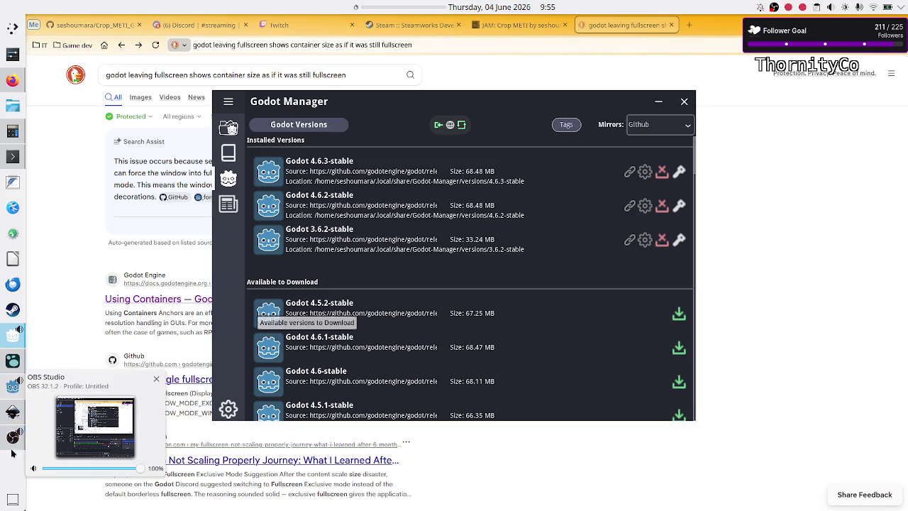
click(9, 387)
click(479, 178)
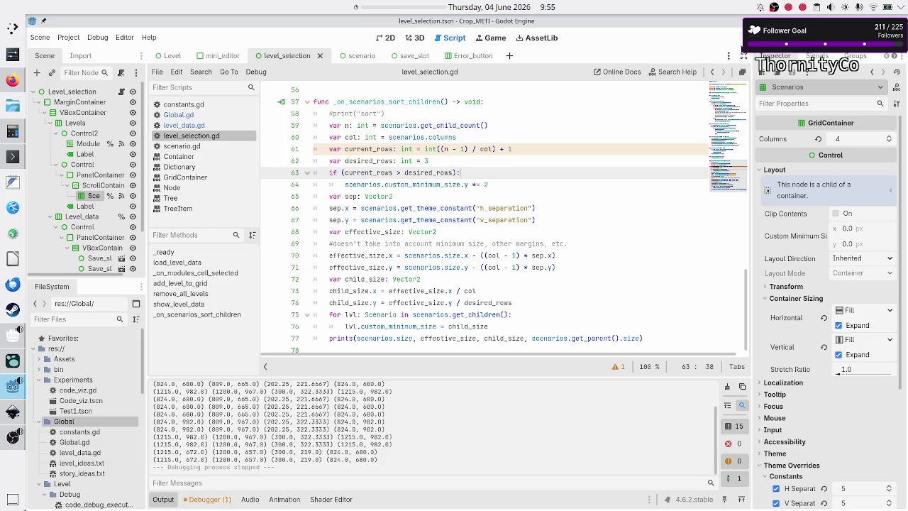
Run the game, open Basic tape operations, and stretch its window to both screen edges before closing it
key(F5)
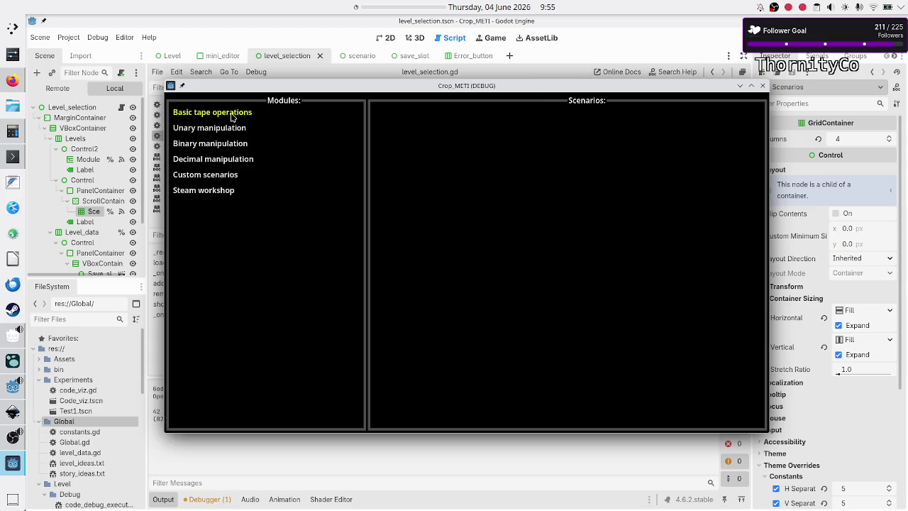
click(242, 116)
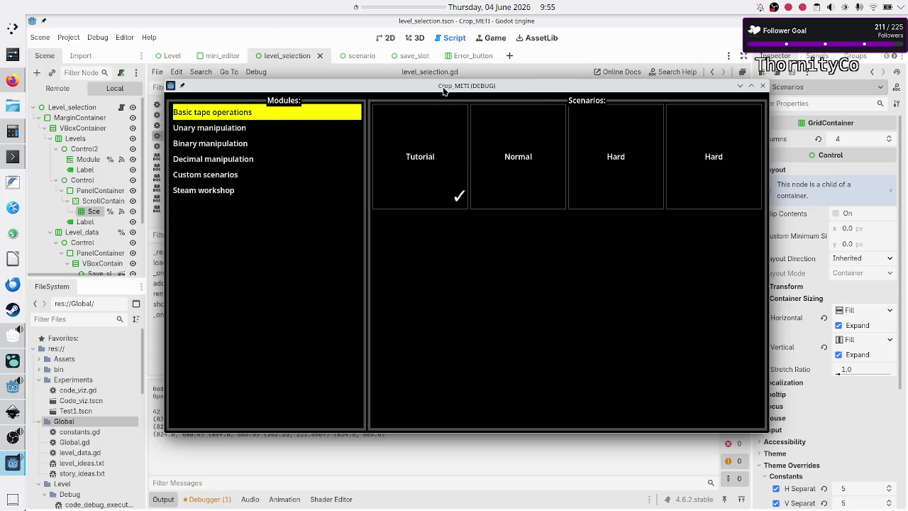
double_click(444, 86)
double_click(487, 22)
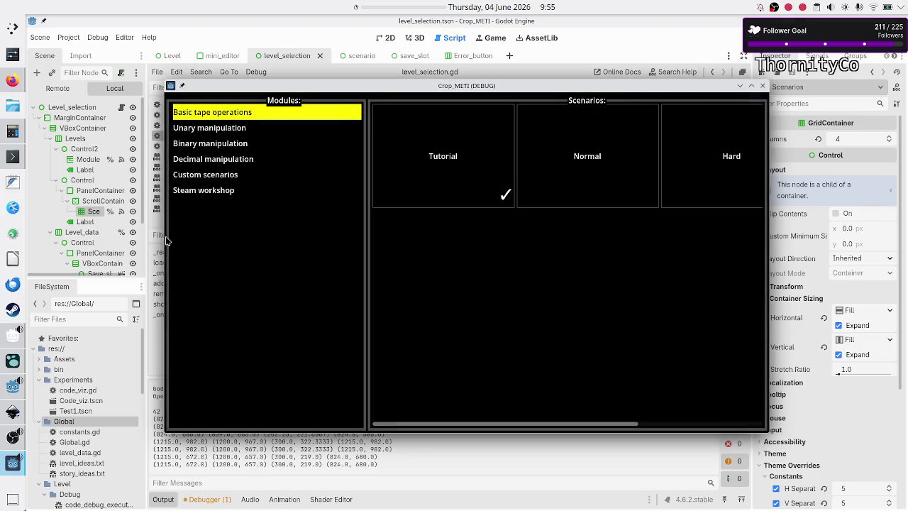
drag(165, 239, 25, 239)
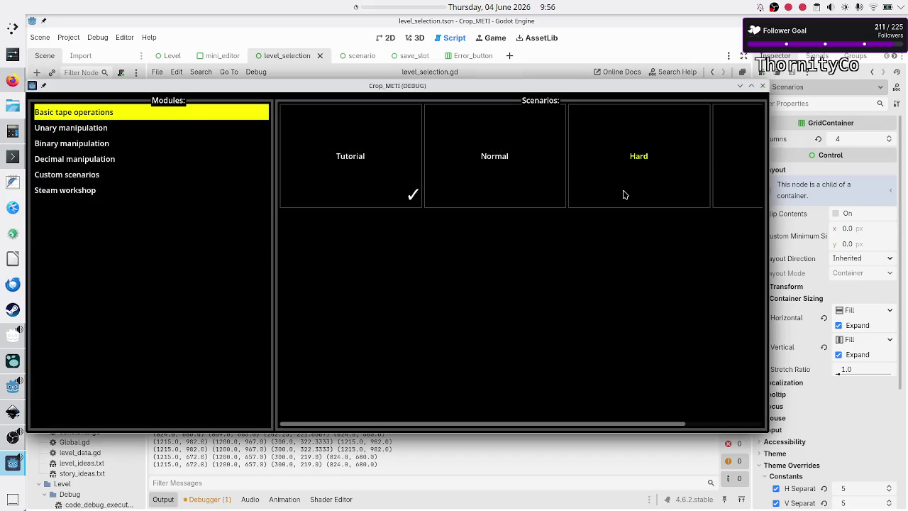
drag(769, 238, 907, 242)
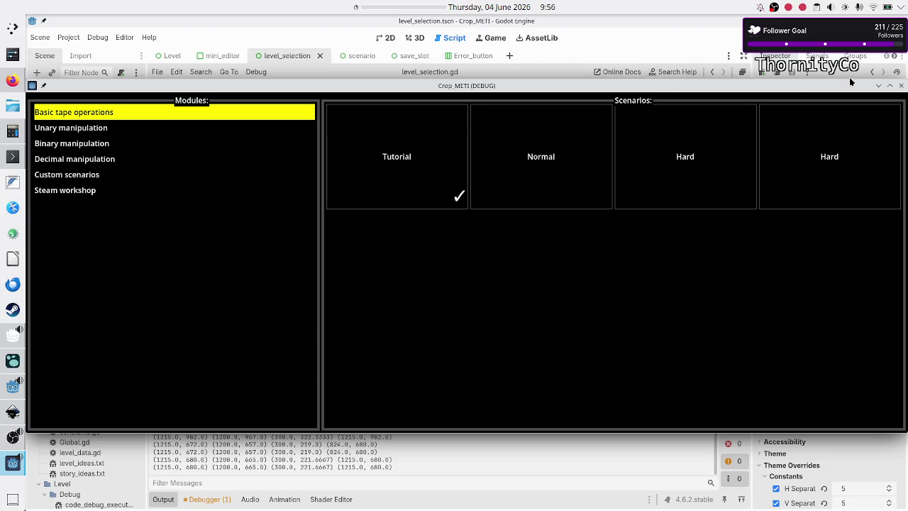
click(901, 86)
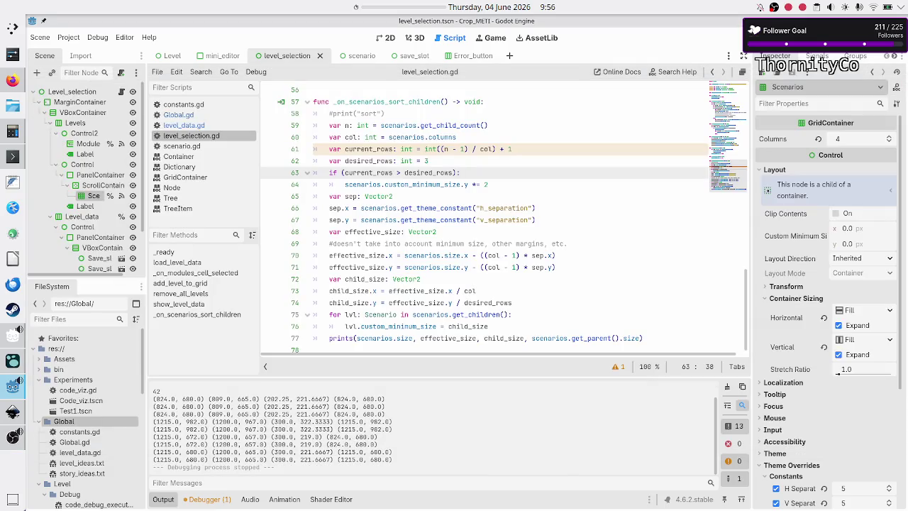
Run the game and view Basic tape operations' scenario cards maximized, then windowed
key(F5)
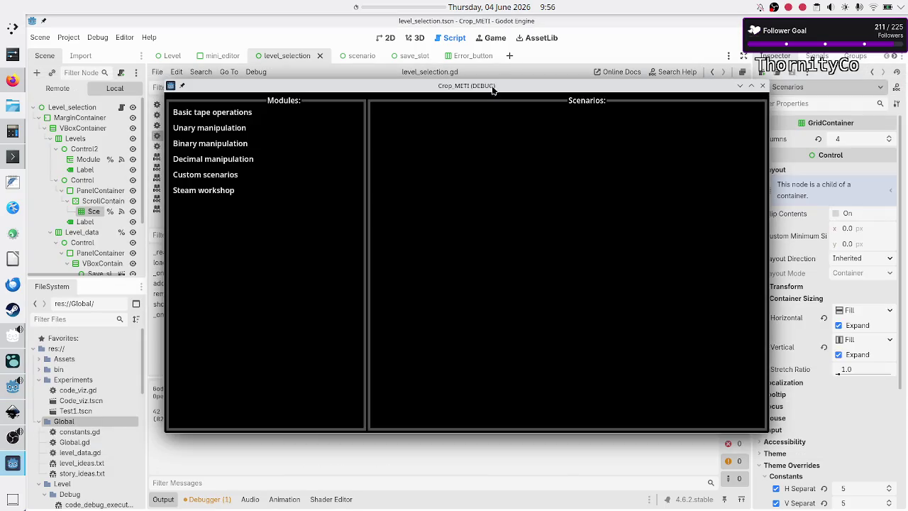
click(247, 117)
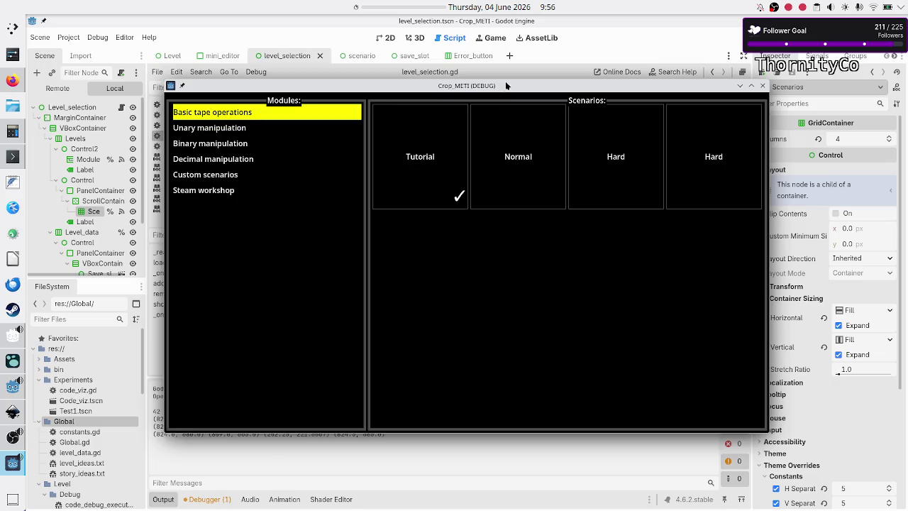
double_click(598, 86)
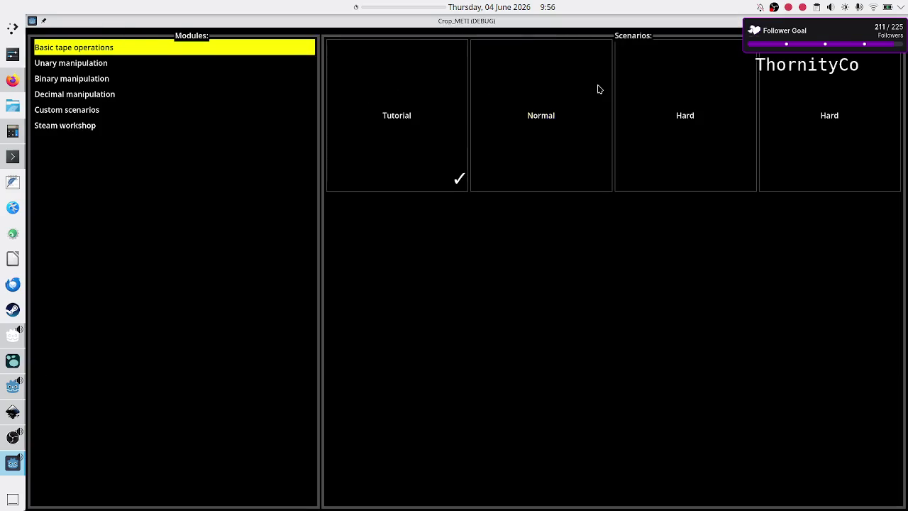
double_click(588, 20)
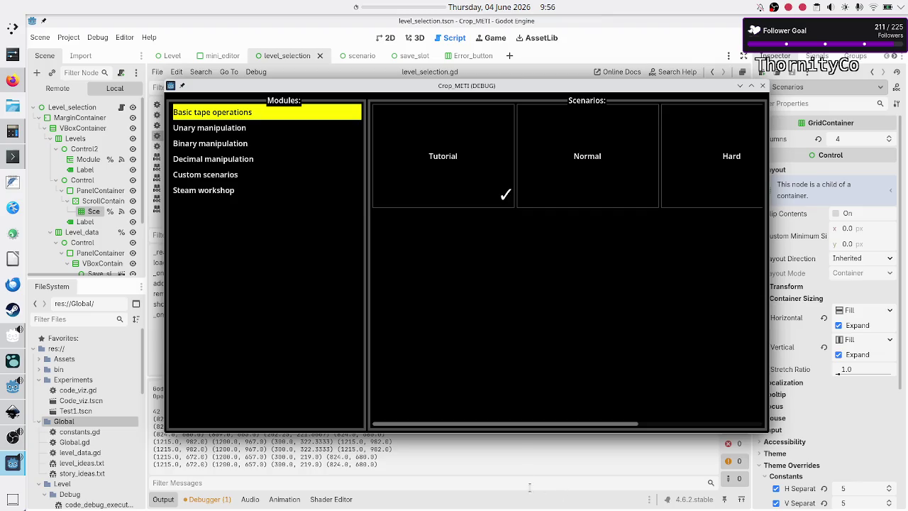
Scroll the Scenarios grid, switch to Unary manipulation and back, then close the game
scroll(535, 386, right, 3)
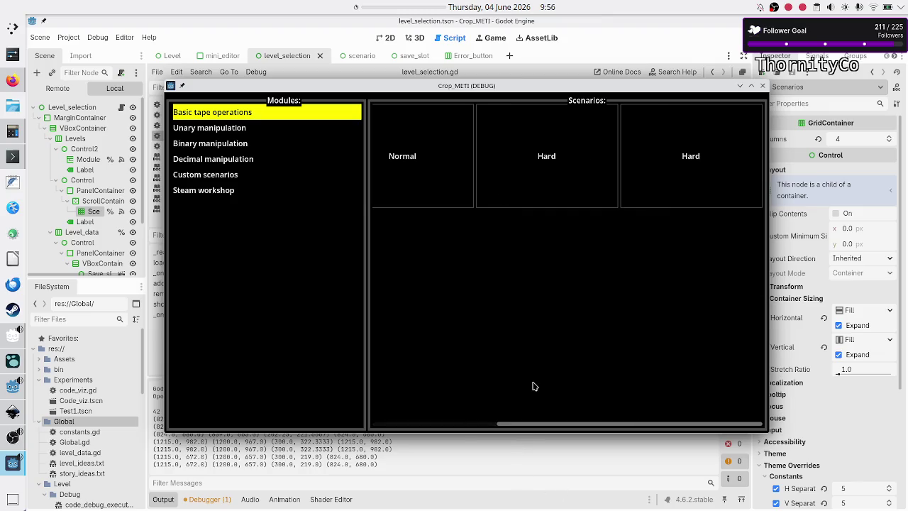
scroll(534, 386, left, 3)
scroll(534, 386, right, 3)
scroll(534, 387, left, 3)
scroll(535, 386, right, 3)
scroll(534, 387, left, 3)
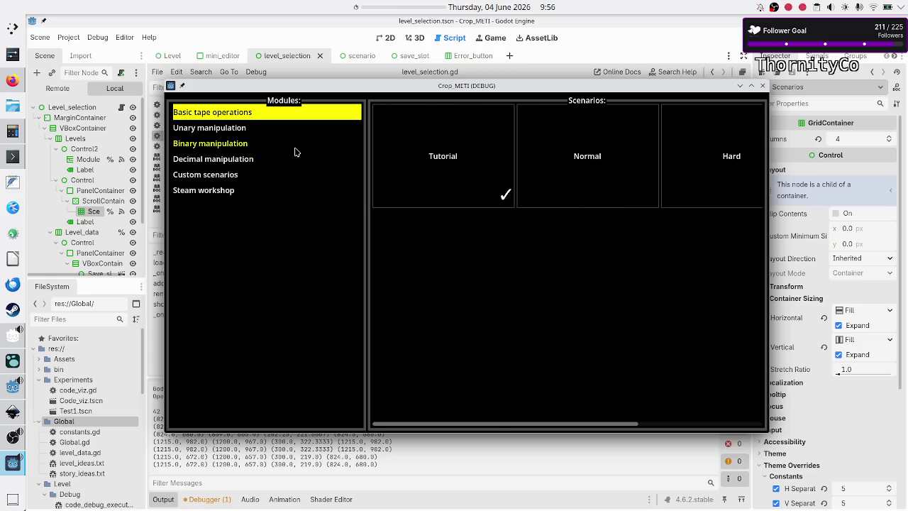
click(218, 129)
click(233, 118)
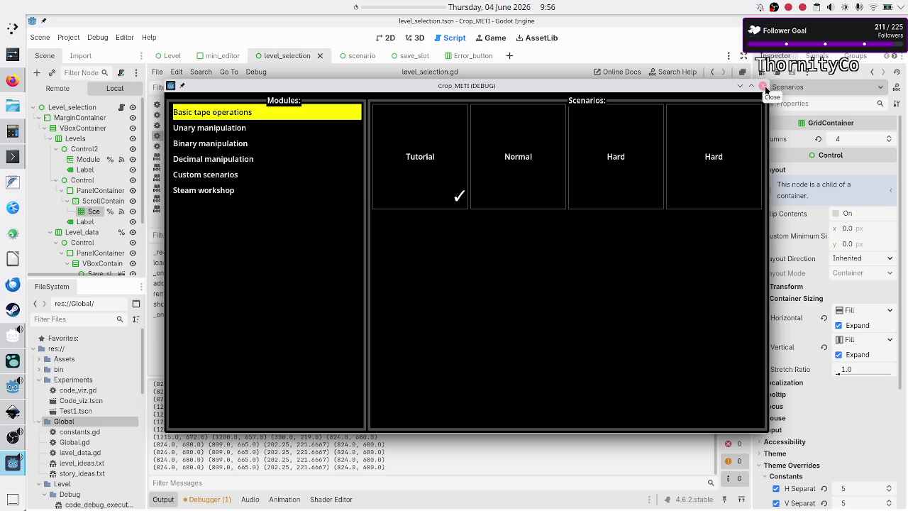
click(762, 85)
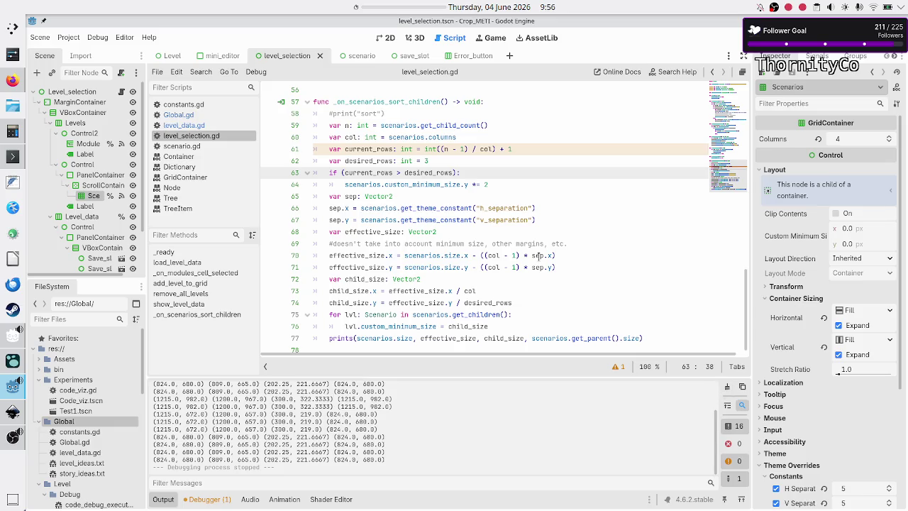
Review the _on_scenarios_sort_children code from the var sep line to the minimum-size doubling line
click(546, 220)
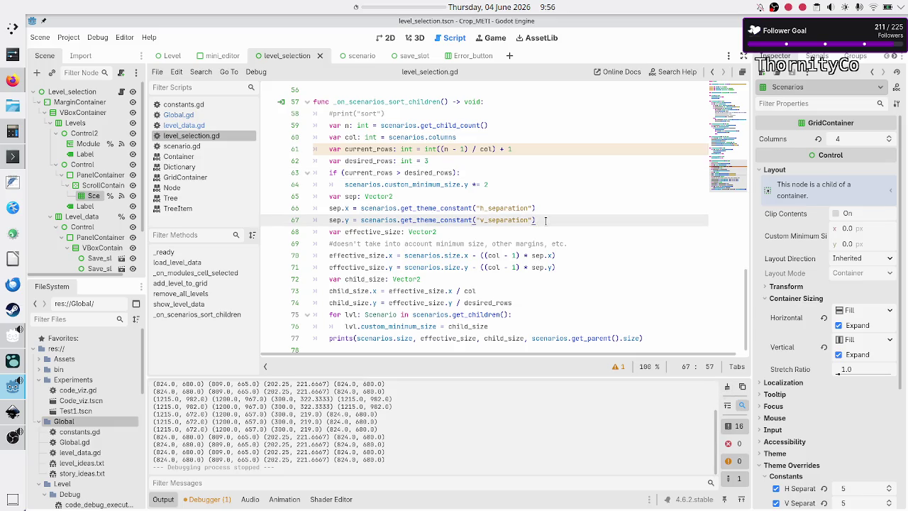
key(Up)
key(Up)
key(Up)
key(Down)
key(Home)
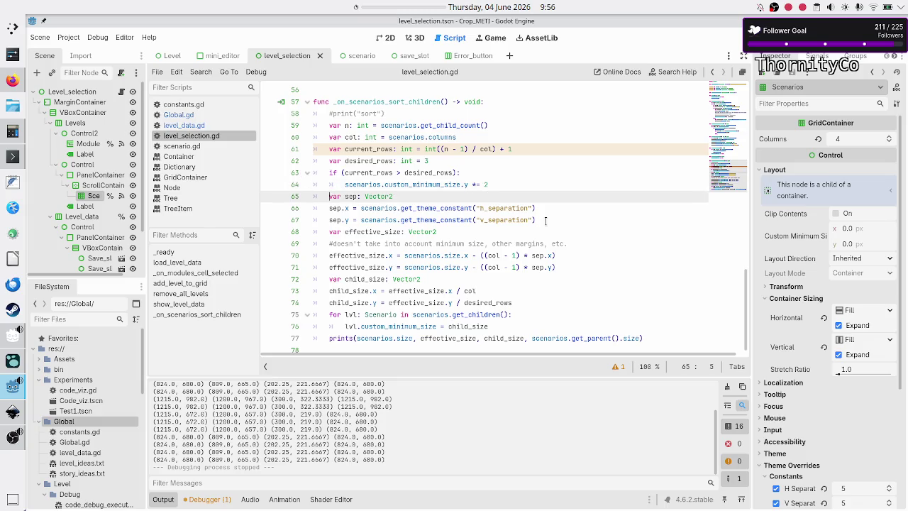
key(Down)
key(Down)
key(Down)
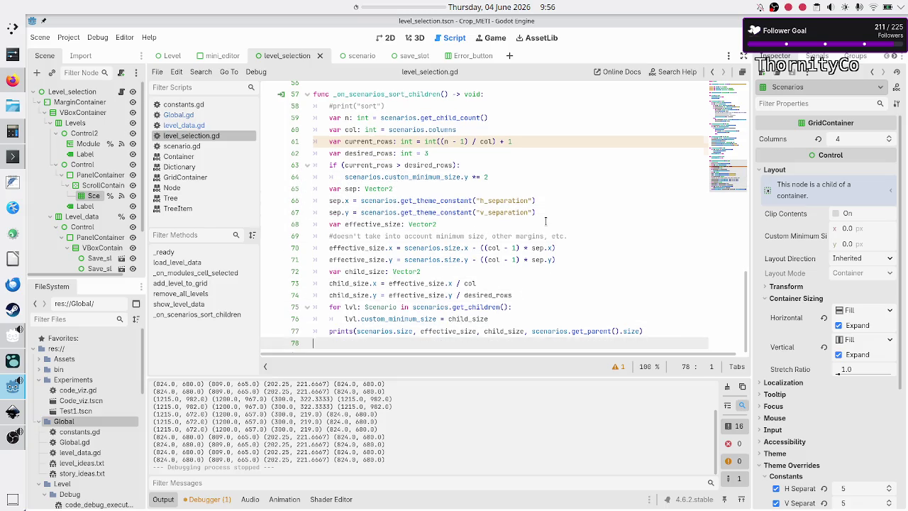
key(Up)
key(Up)
key(Up)
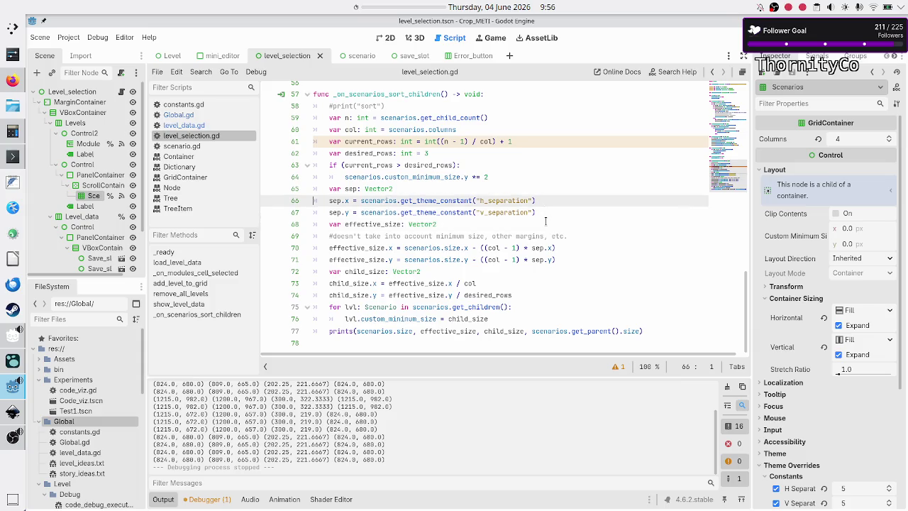
key(Up)
key(Up)
key(Up)
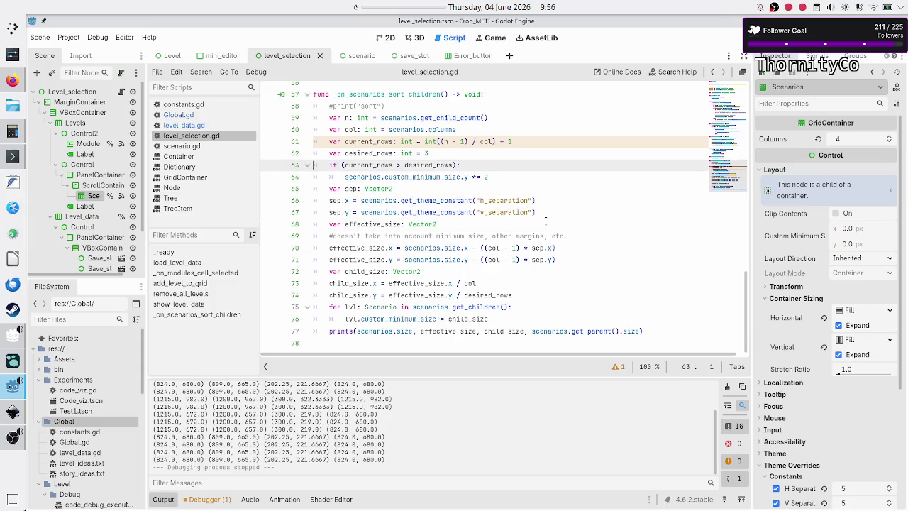
key(Down)
key(Down)
key(Down)
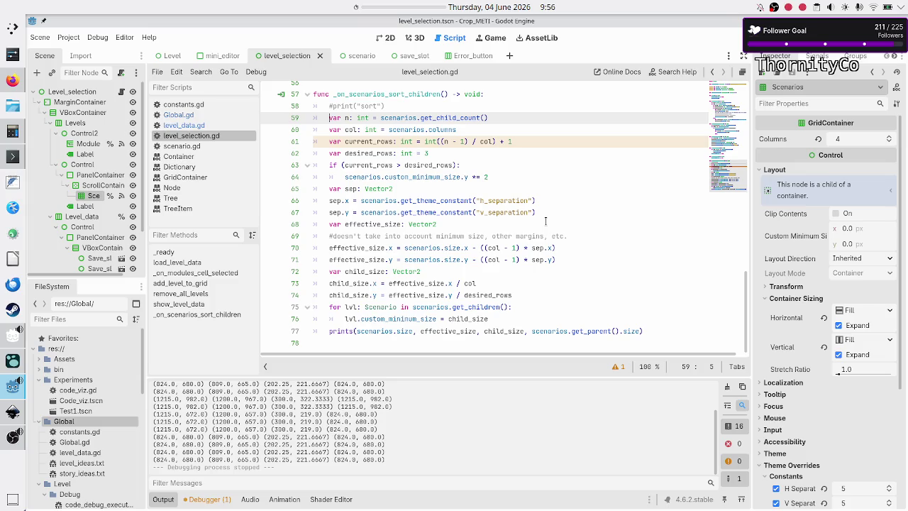
key(Up)
key(Up)
key(Up)
key(Up)
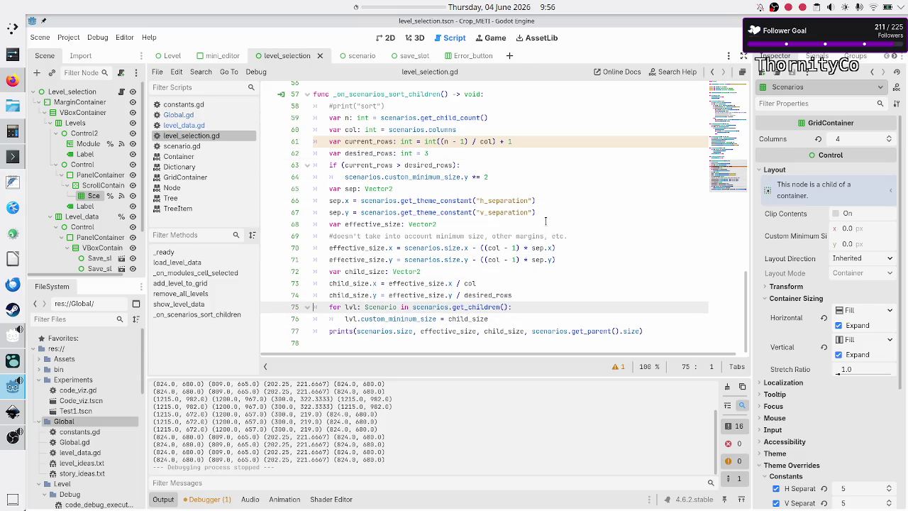
key(Down)
key(Down)
key(Down)
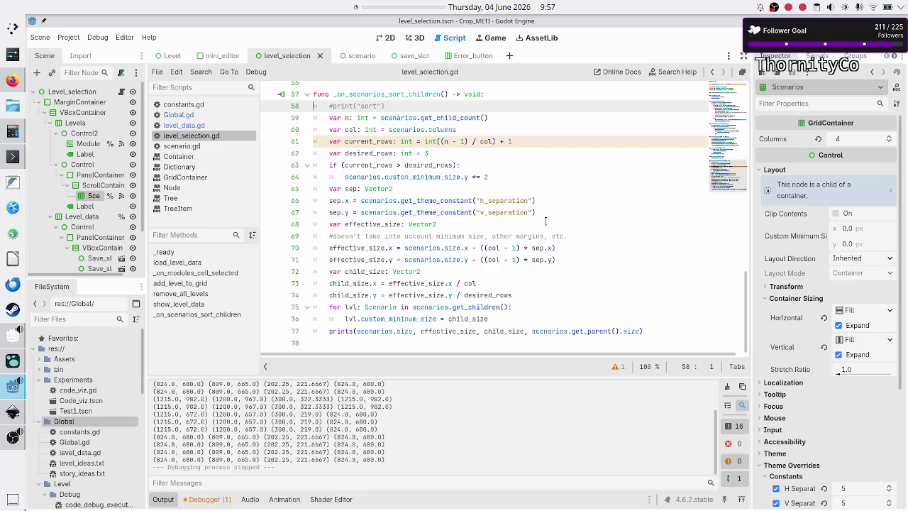
key(Down)
key(Down)
key(Down)
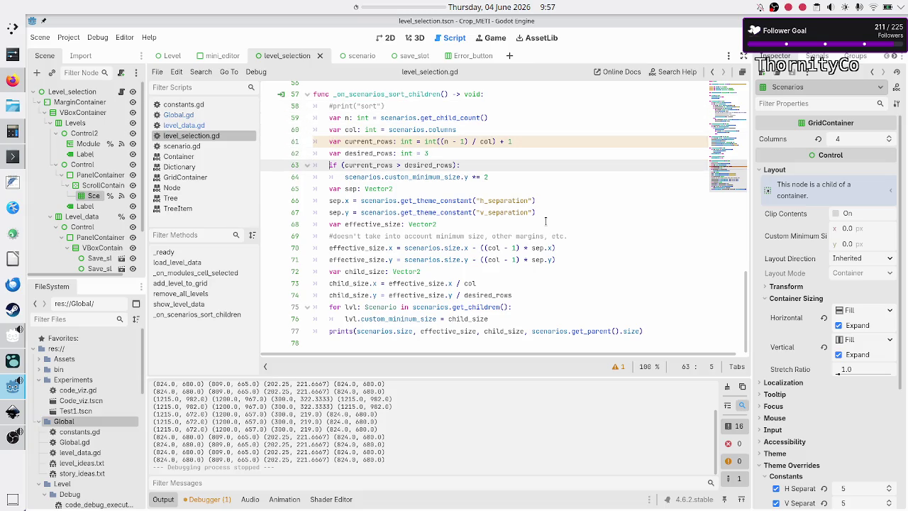
key(Up)
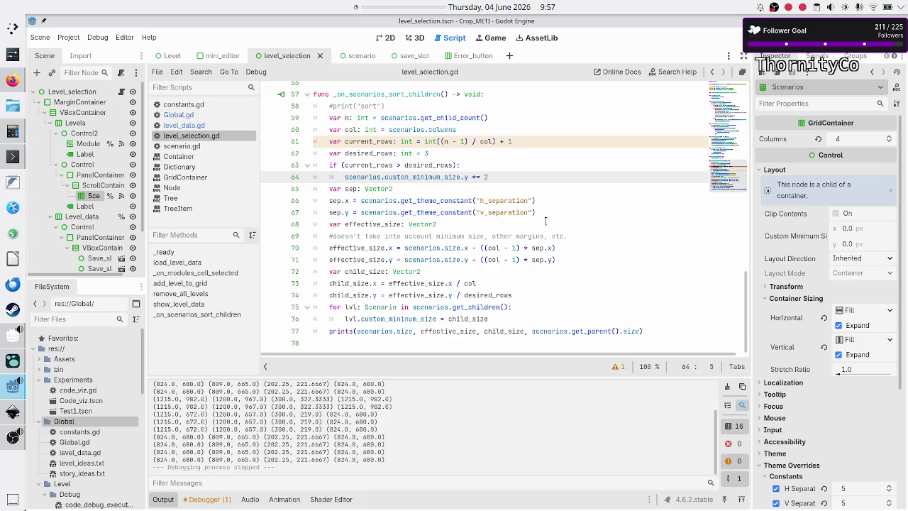
Compare the 680.0 and 982.0 heights printed in the output log
triple_click(189, 460)
double_click(193, 459)
click(184, 405)
double_click(185, 399)
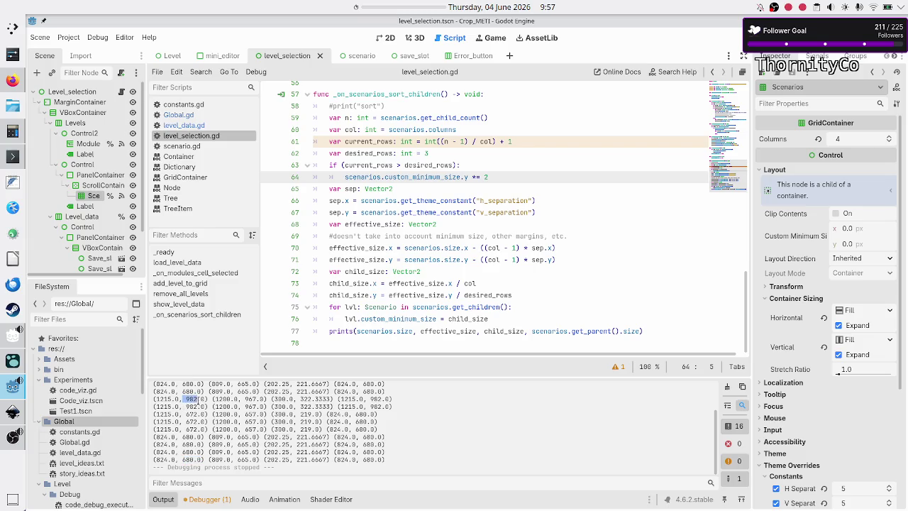
double_click(186, 460)
click(226, 428)
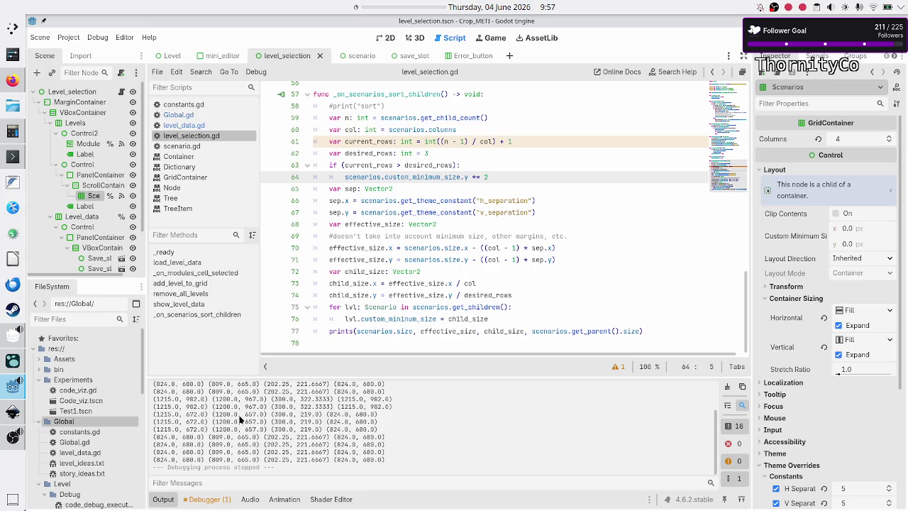
Clear the output log, run the game, and open Basic tape operations
click(727, 389)
key(F6)
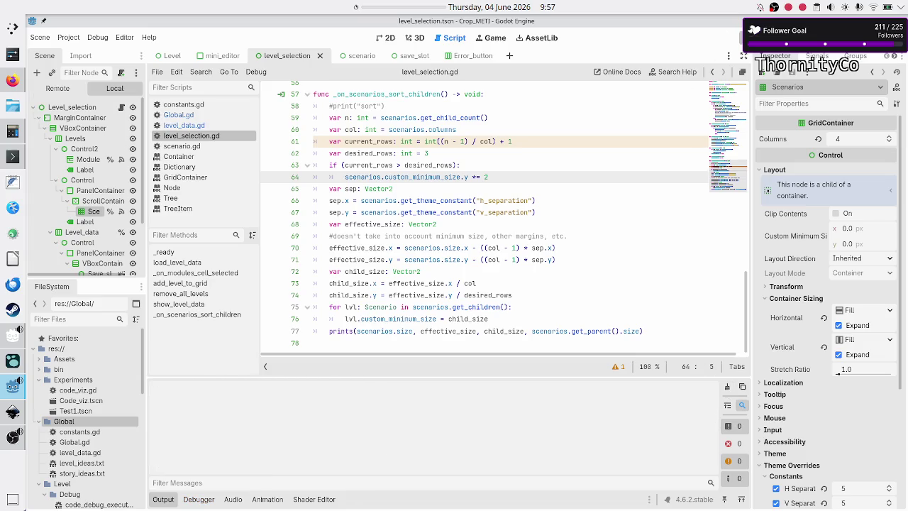
click(234, 112)
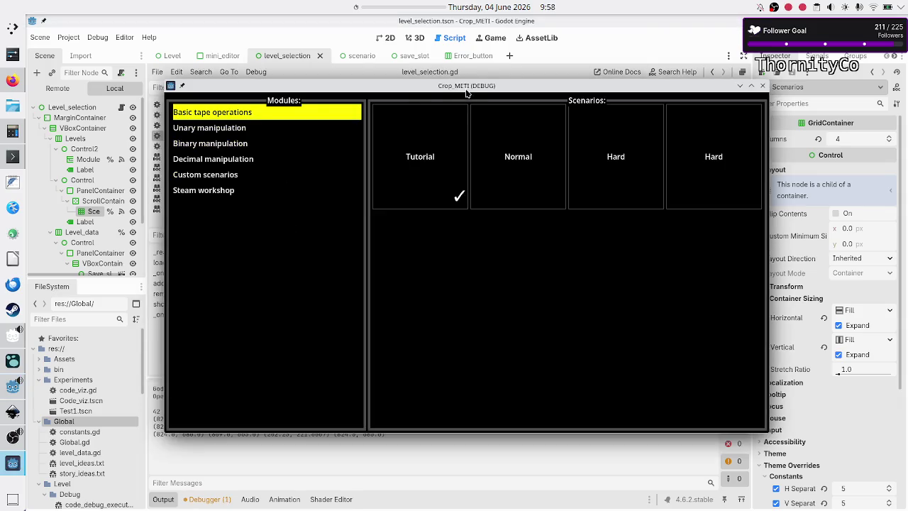
Maximize and restore the game to trigger a relayout, then pick out the 982.0 value in the log
double_click(486, 84)
double_click(528, 21)
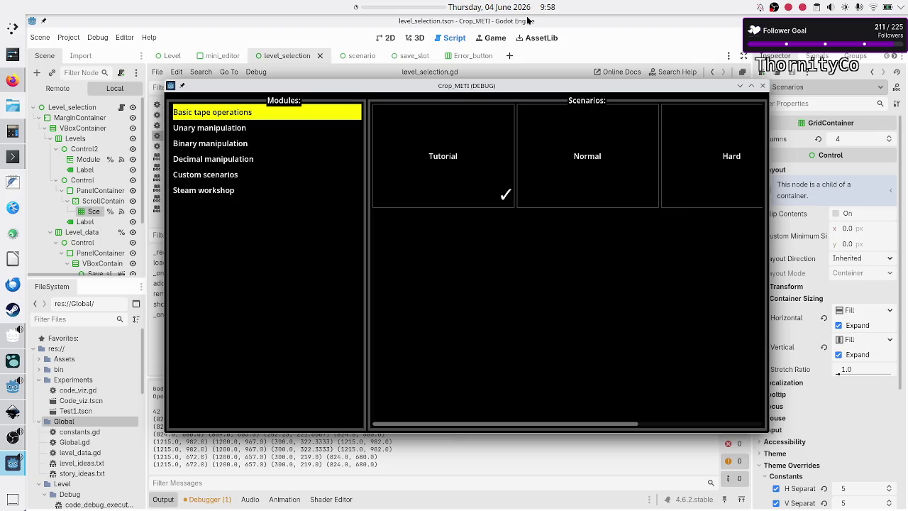
click(195, 457)
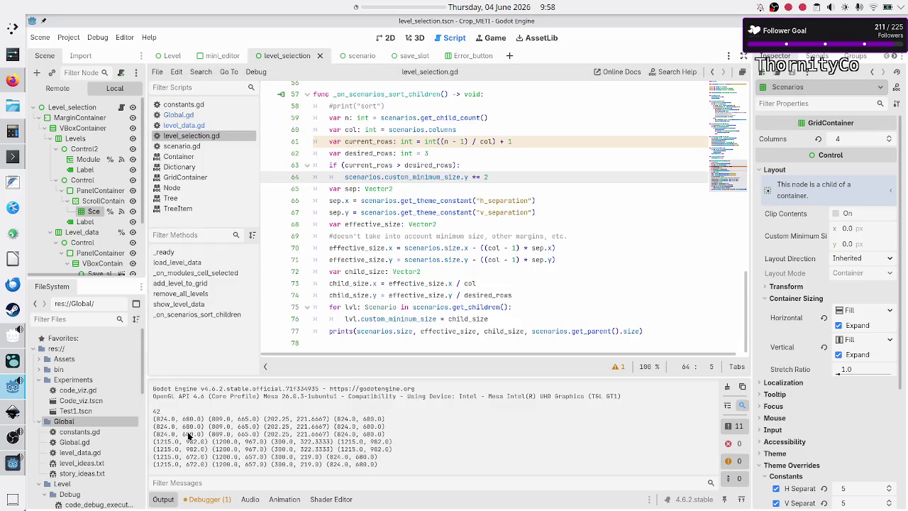
double_click(192, 441)
drag(192, 441, 206, 442)
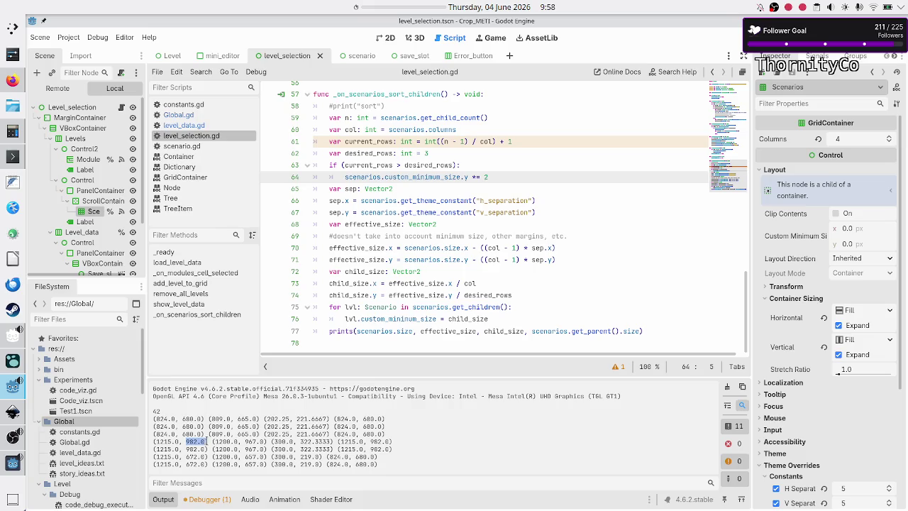
click(196, 467)
Examine the 1215 widths on the log rows printed at the larger size
double_click(162, 442)
double_click(165, 465)
double_click(164, 464)
click(200, 468)
drag(188, 444, 199, 466)
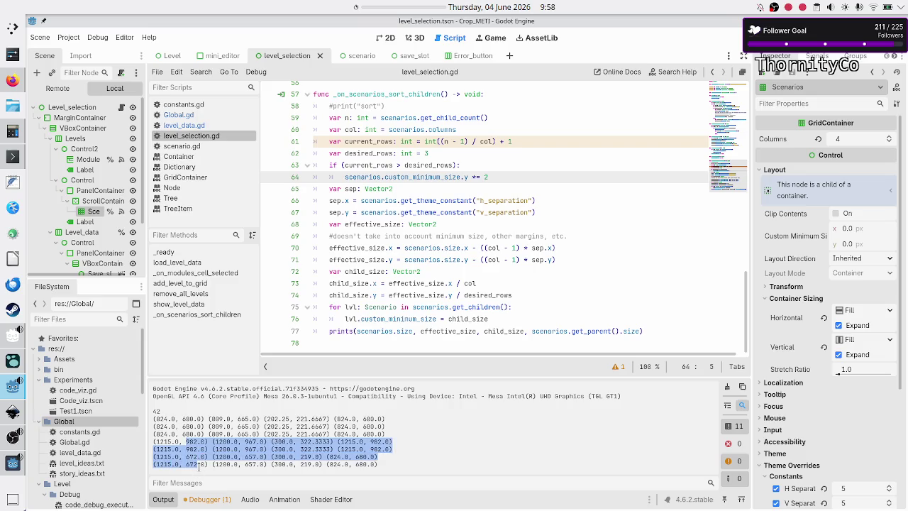
click(199, 468)
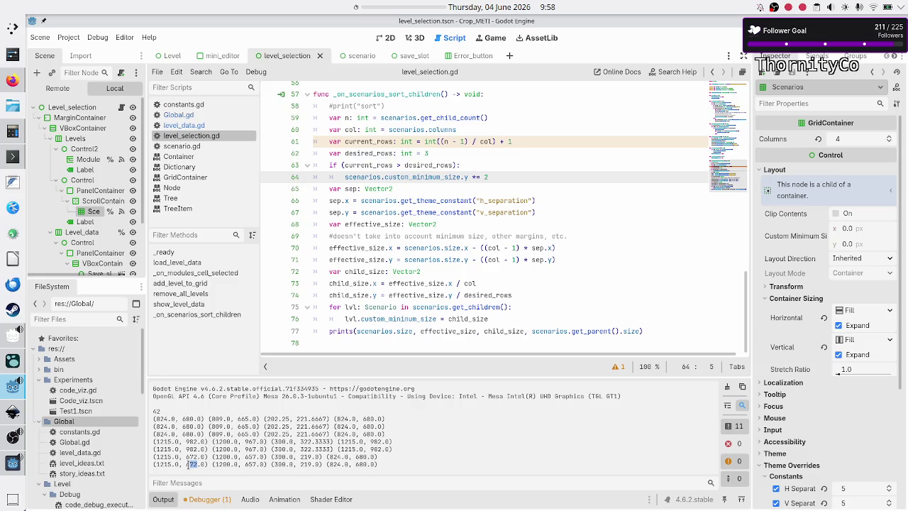
double_click(164, 465)
double_click(163, 467)
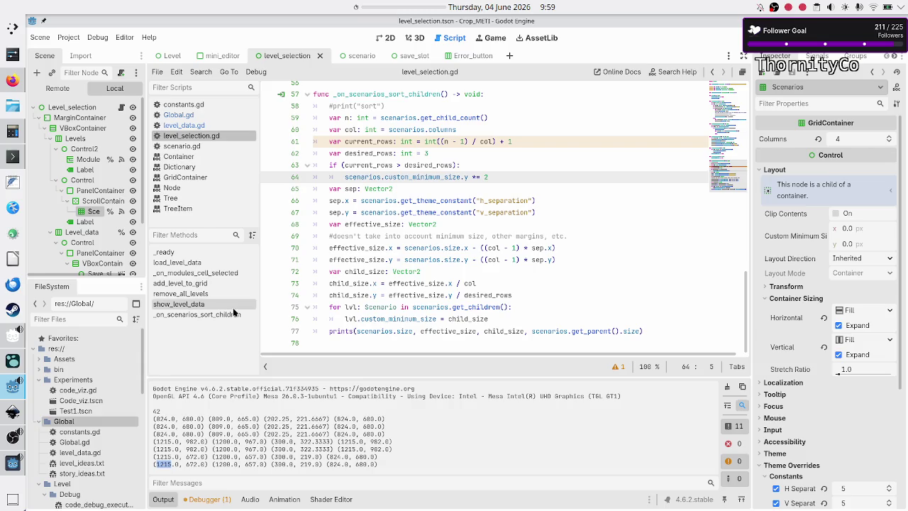
Step through the sort handler from the child count line down to the row comparison
click(508, 116)
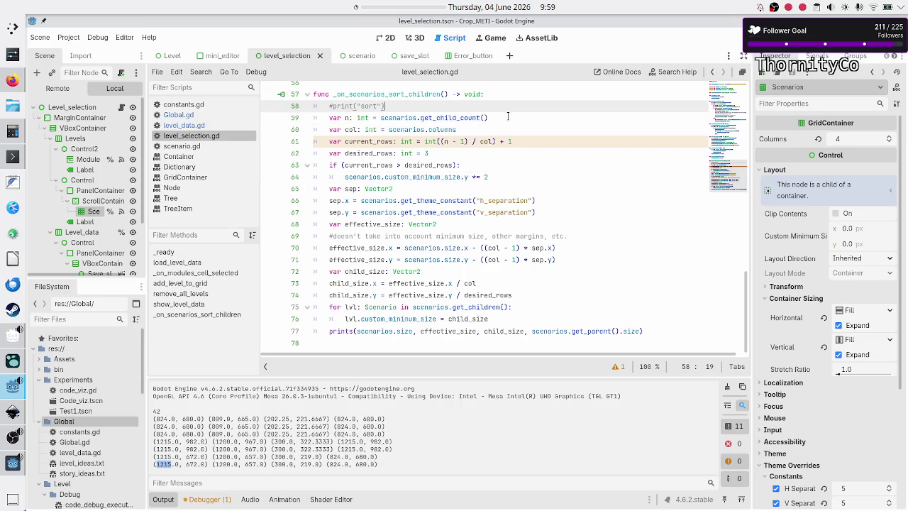
key(Home)
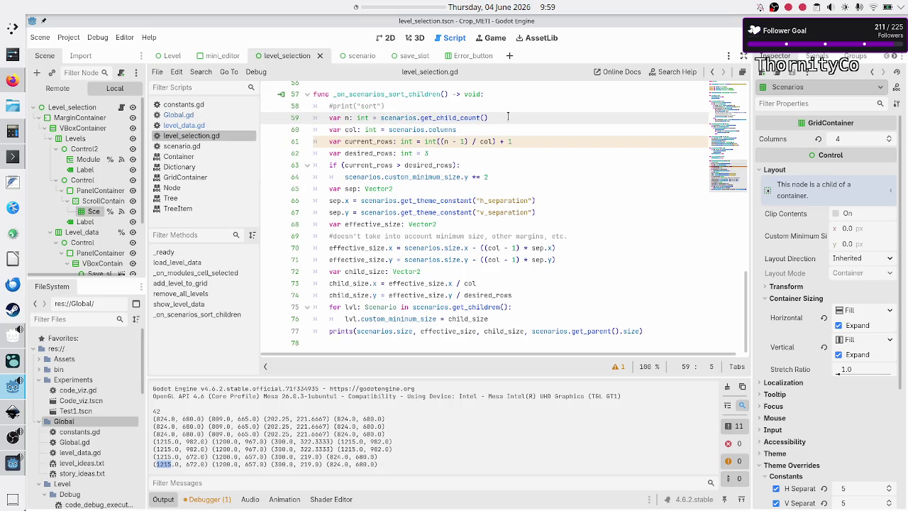
key(Down)
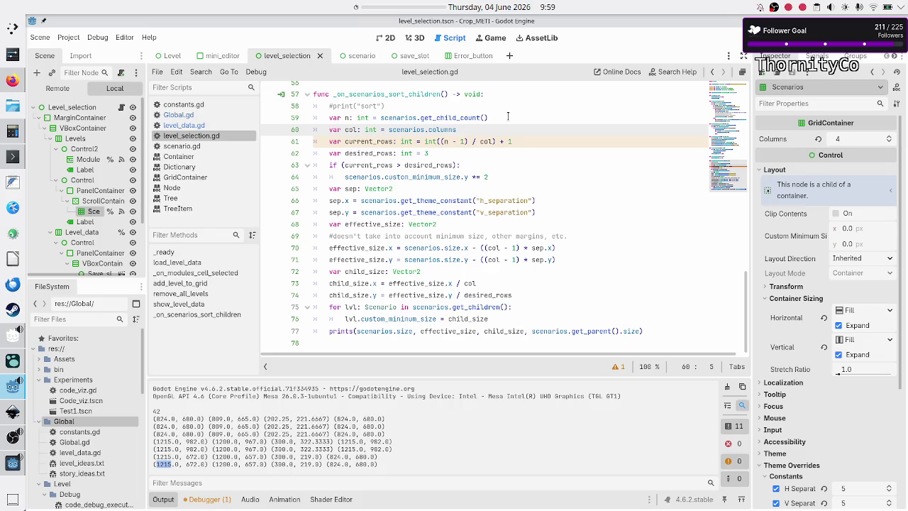
key(Up)
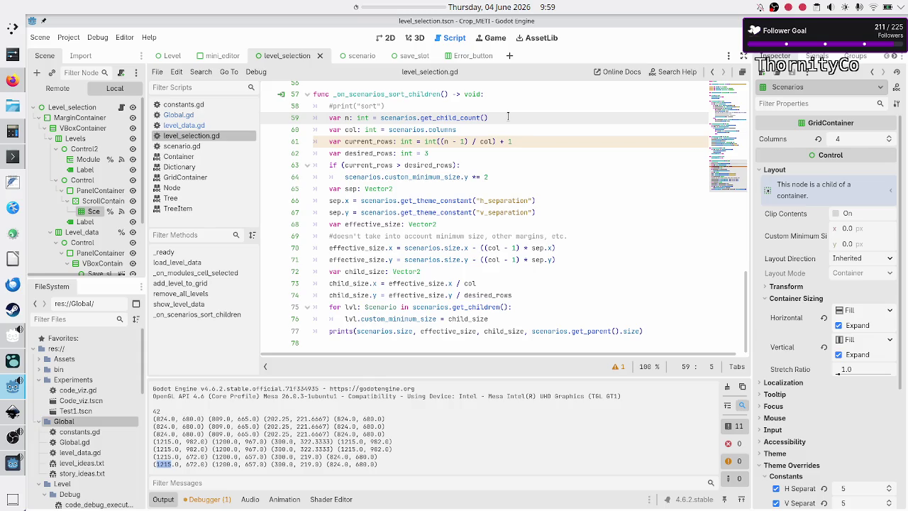
key(Down)
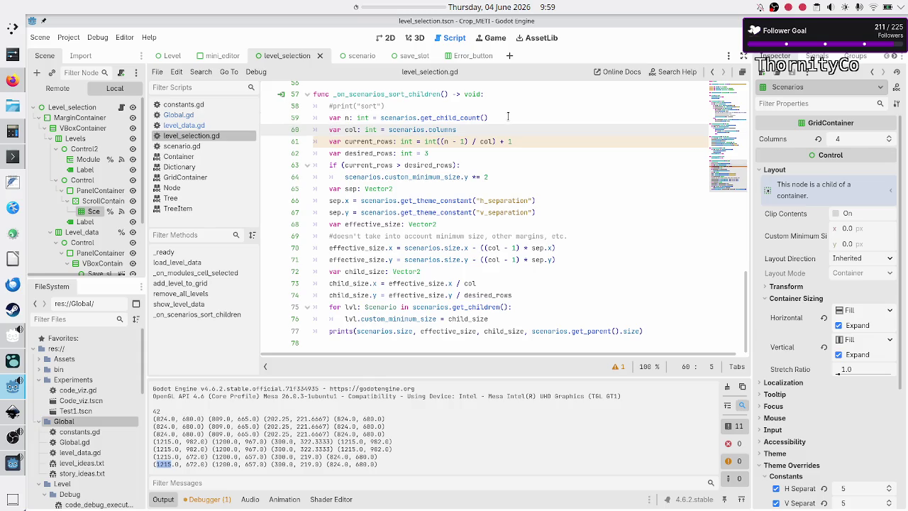
key(Down)
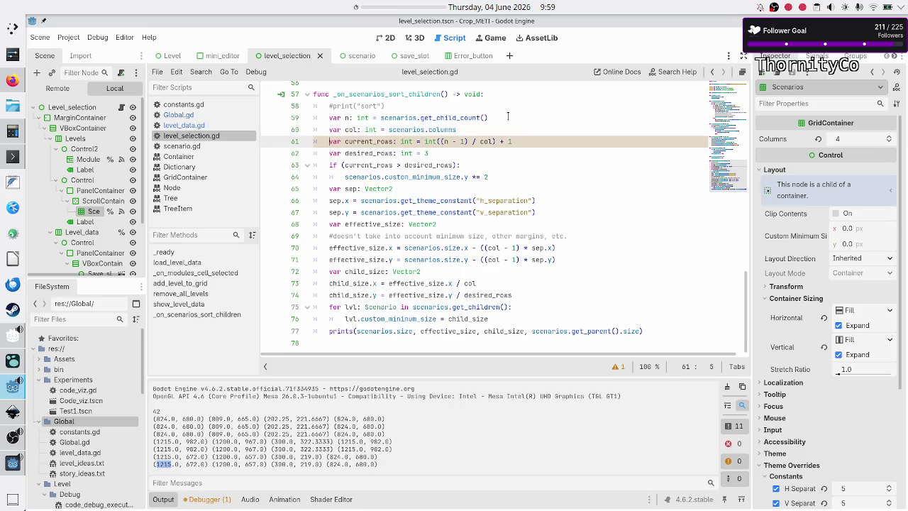
key(Right)
key(shift+Right)
key(shift+Right)
key(shift+Right)
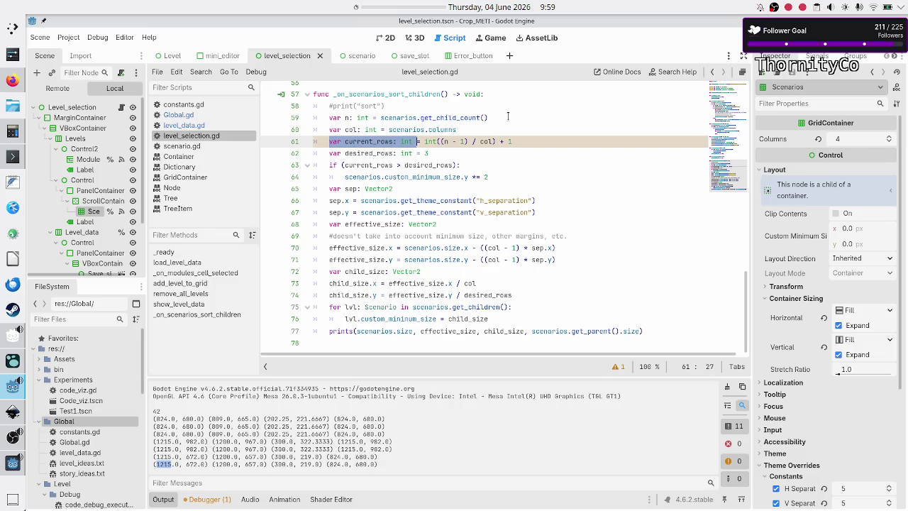
key(Down)
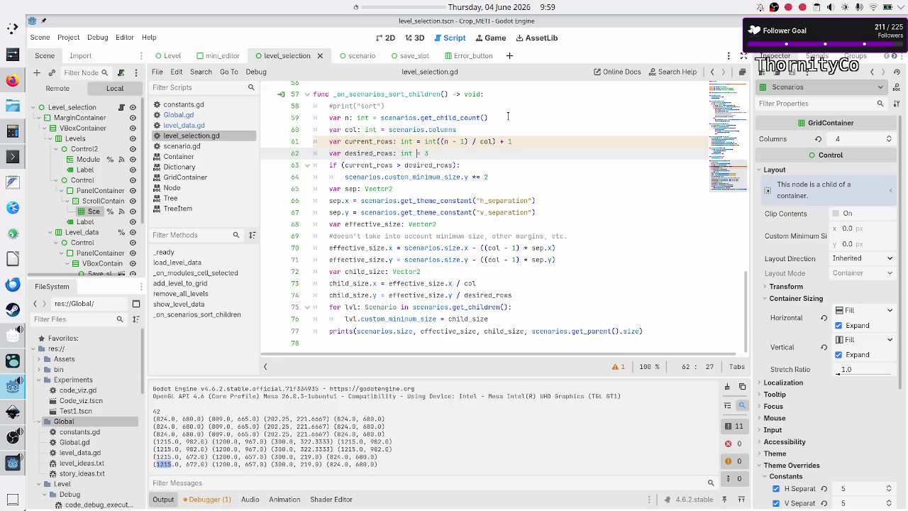
key(Down)
key(Right)
key(Right)
key(Right)
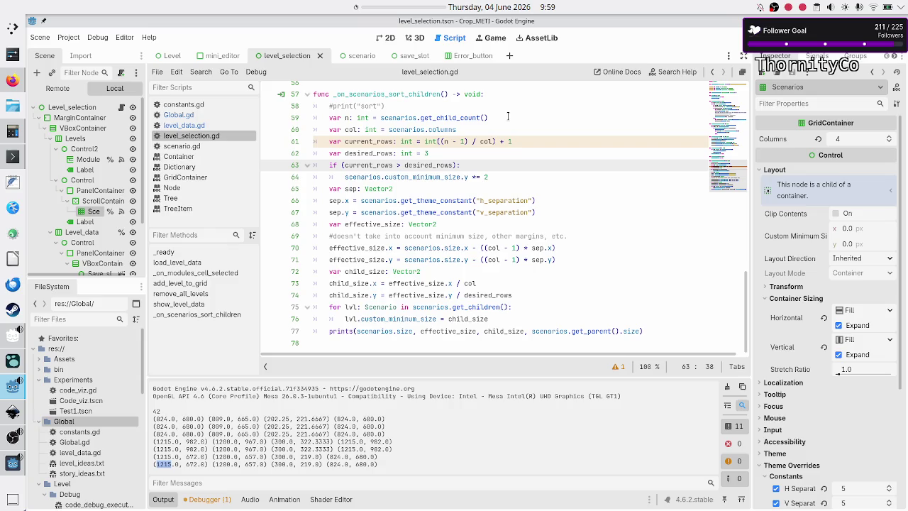
Add prints(current_rows, desired_rows) above the row check and run the game
key(Up)
key(Return)
text(print(curr)
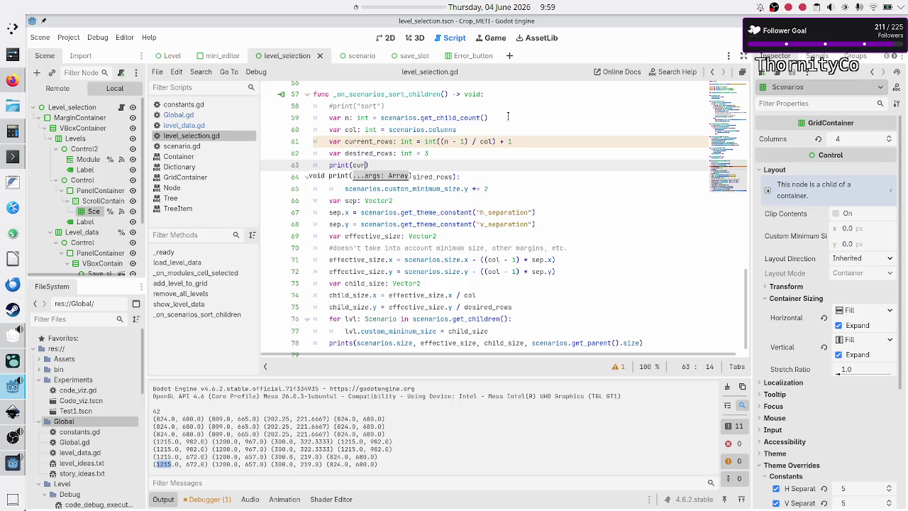
key(Left)
key(Left)
key(Left)
text(s)
key(Right)
key(Right)
key(Right)
text(e)
key(Return)
text(, )
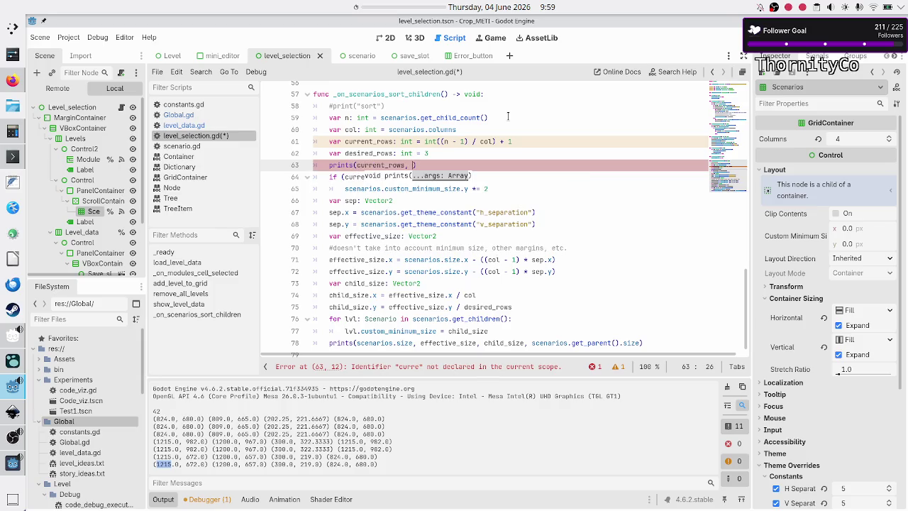
text(desir)
key(Return)
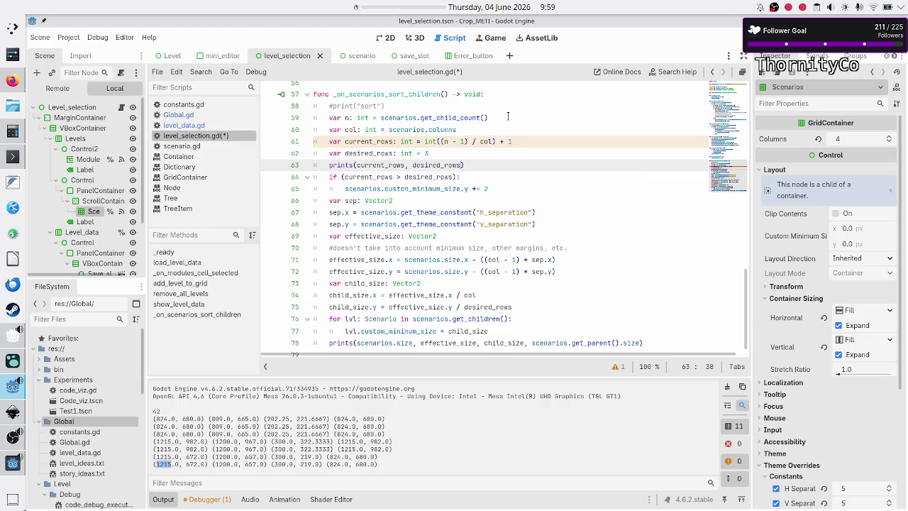
key(F5)
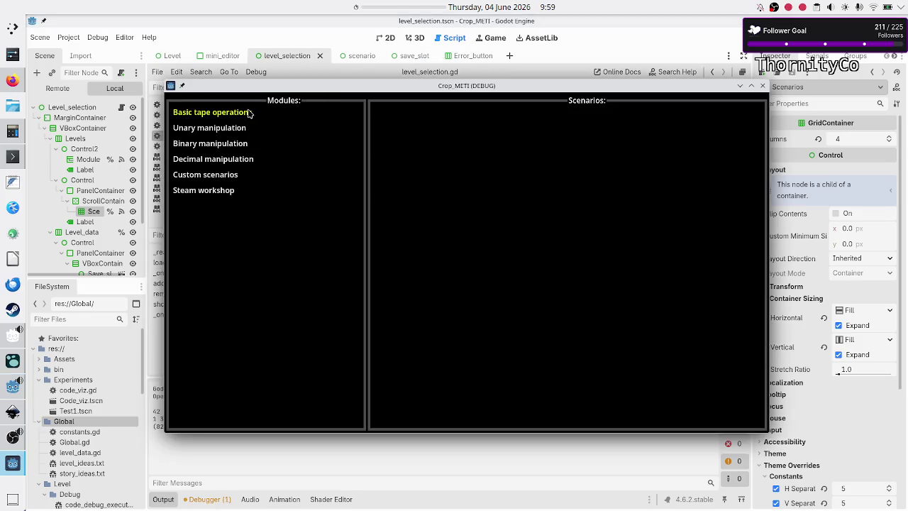
Open Basic tape operations, then relaunch the game twice, maximizing and restoring its window
click(249, 113)
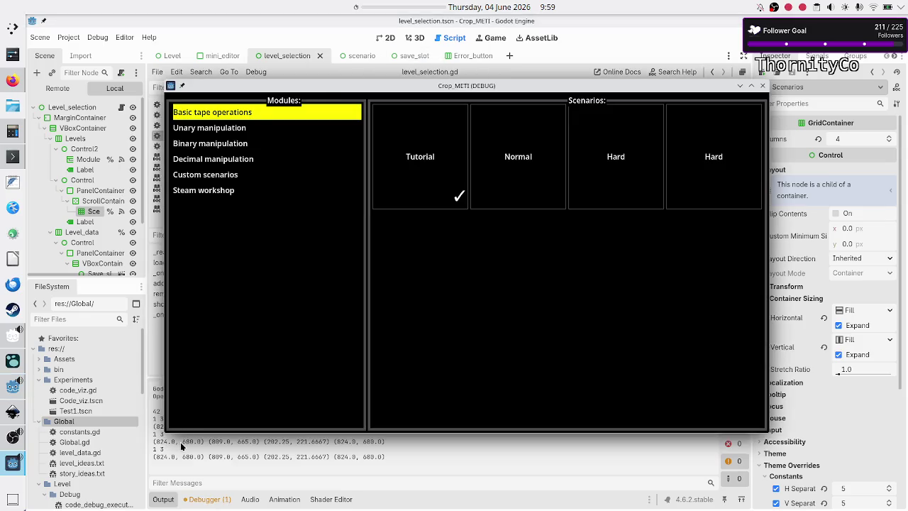
key(F8)
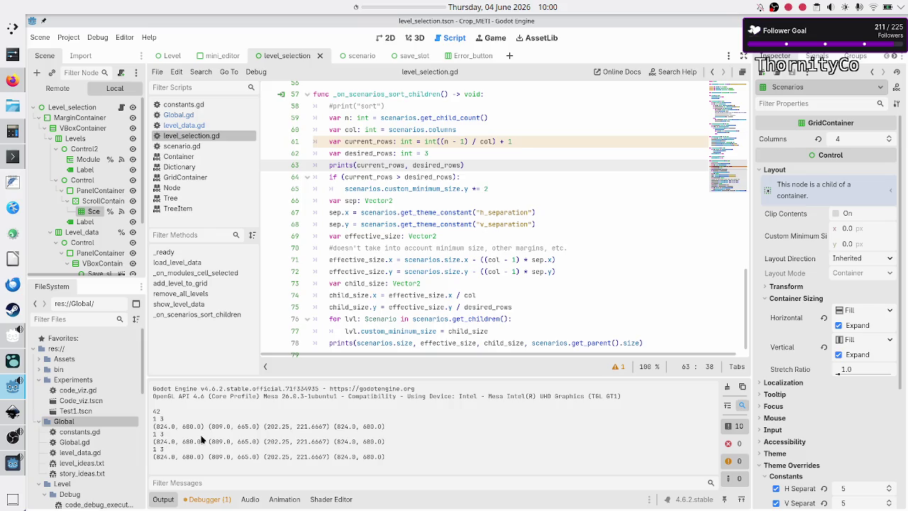
key(F6)
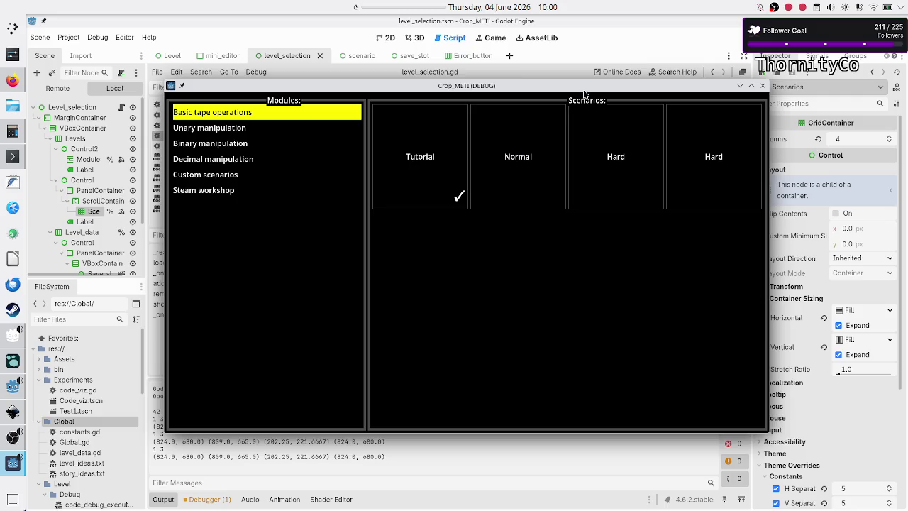
double_click(585, 86)
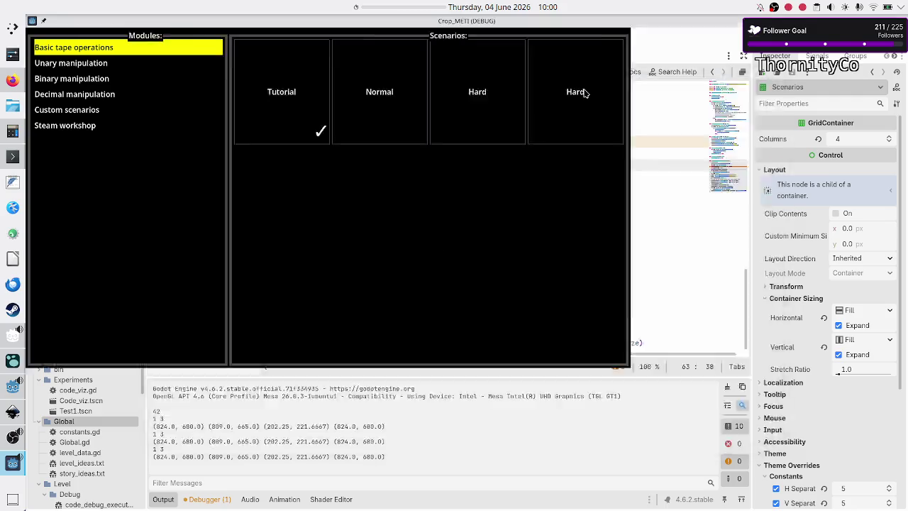
key(F8)
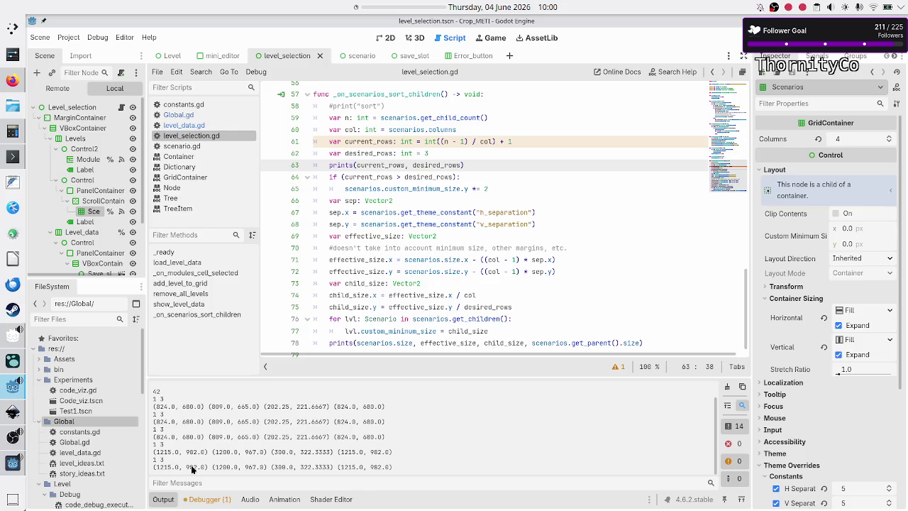
key(F6)
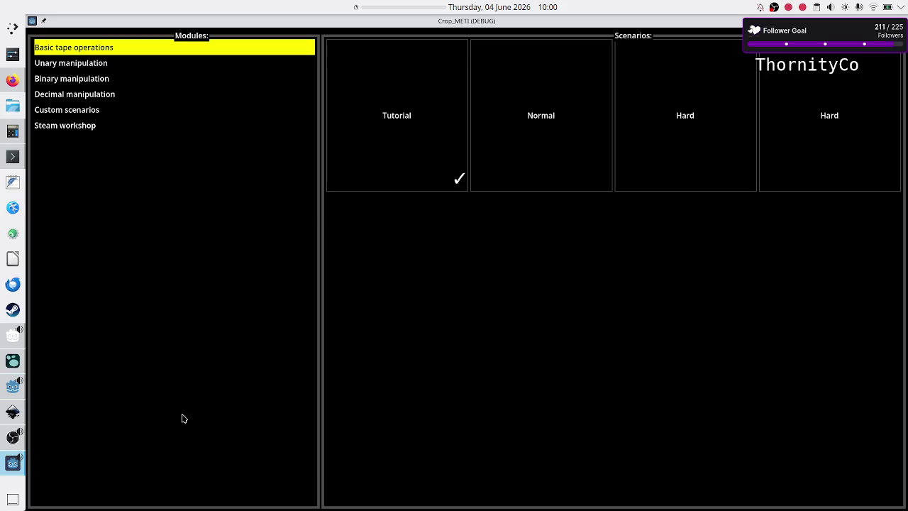
double_click(587, 26)
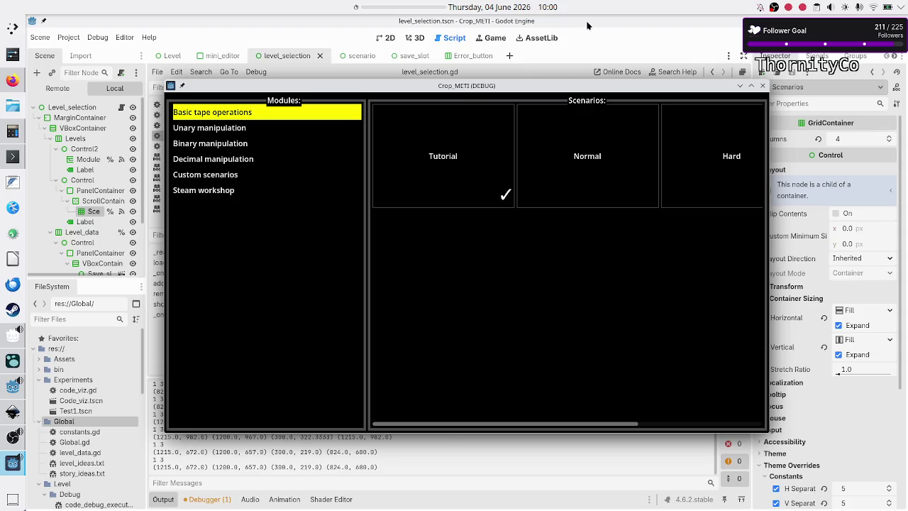
key(F8)
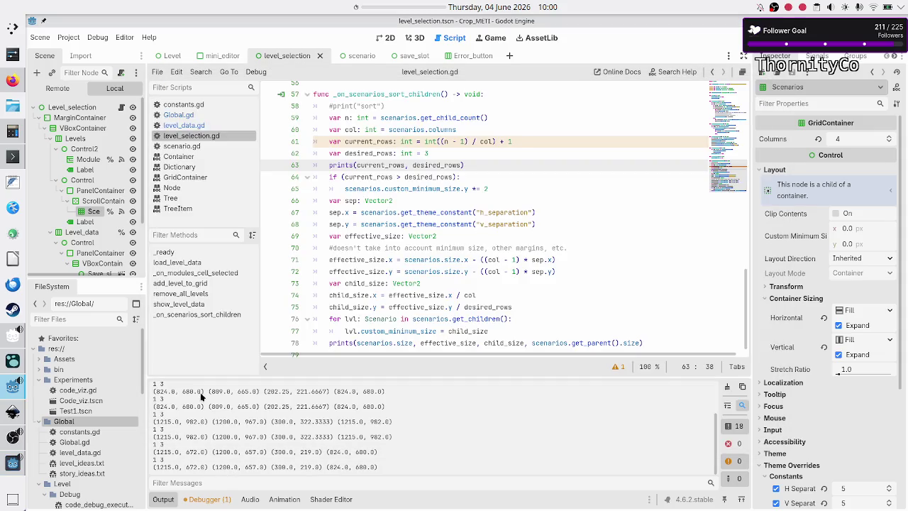
Scroll through the output's current_rows 1 / desired_rows 3 lines and launch the game again
scroll(200, 396, up, 3)
scroll(201, 396, down, 2)
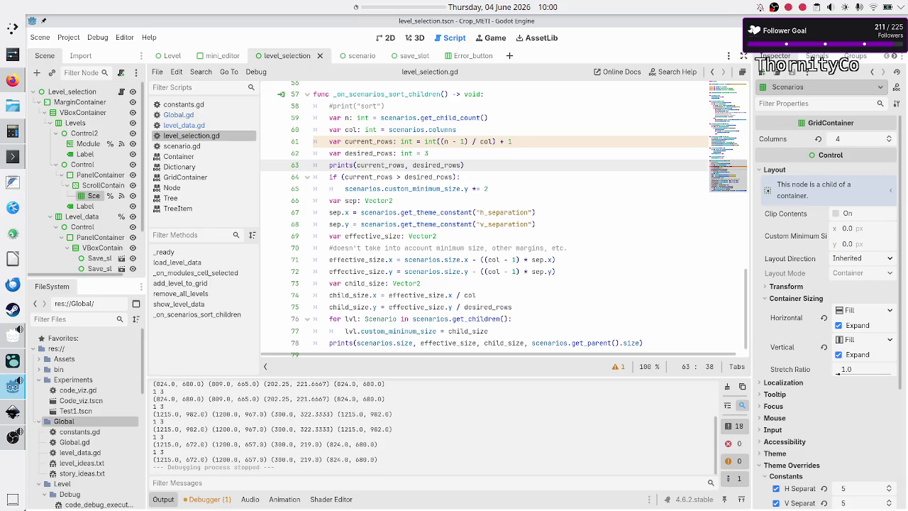
key(F6)
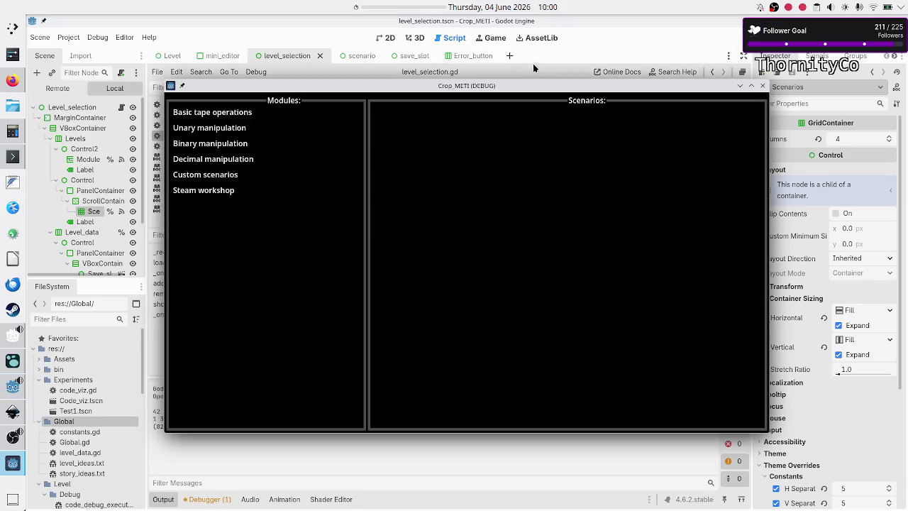
Maximize and restore the game window, open Basic tape operations, then close the game
double_click(523, 85)
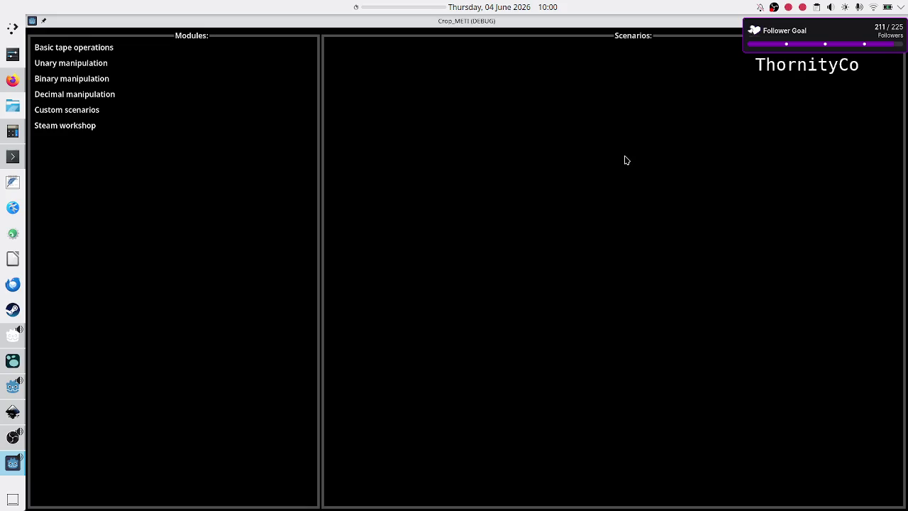
double_click(509, 27)
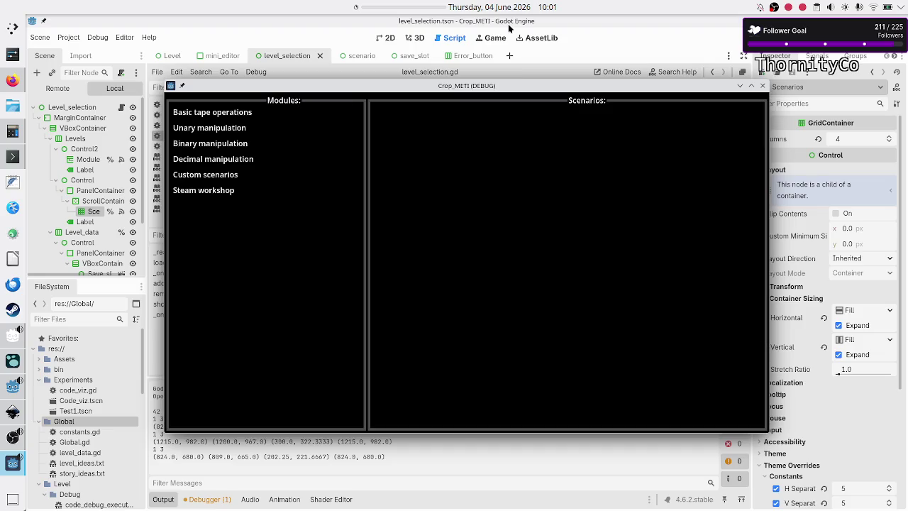
click(238, 115)
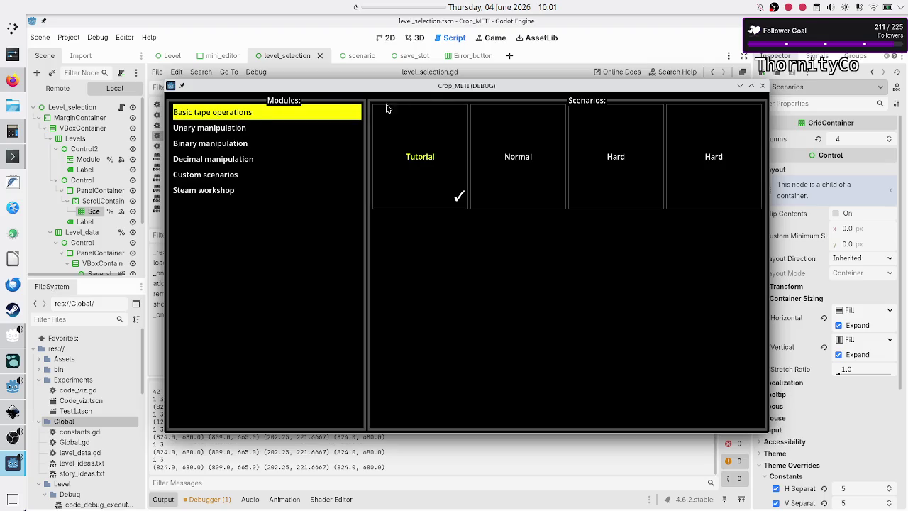
click(763, 85)
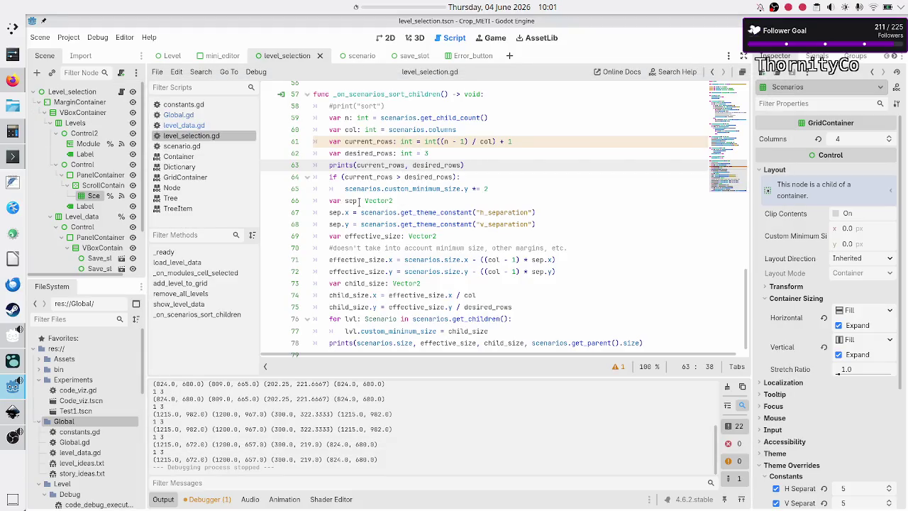
Highlight the uses of scenarios and scenarios.size.x in the sizing code around lines 68–72
click(359, 201)
click(364, 224)
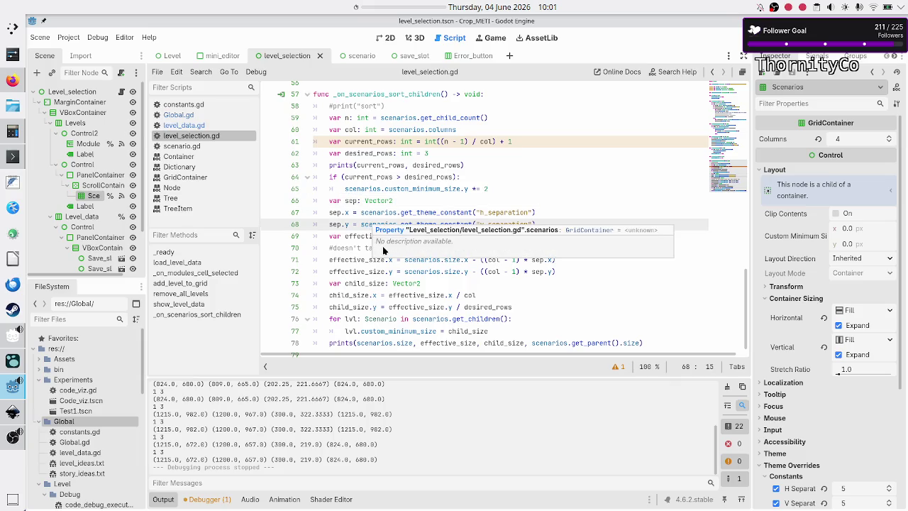
click(347, 236)
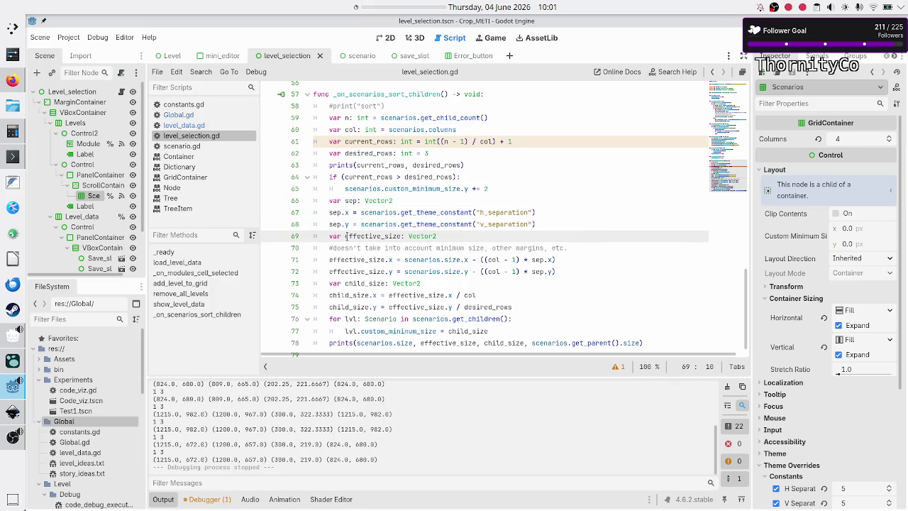
click(424, 260)
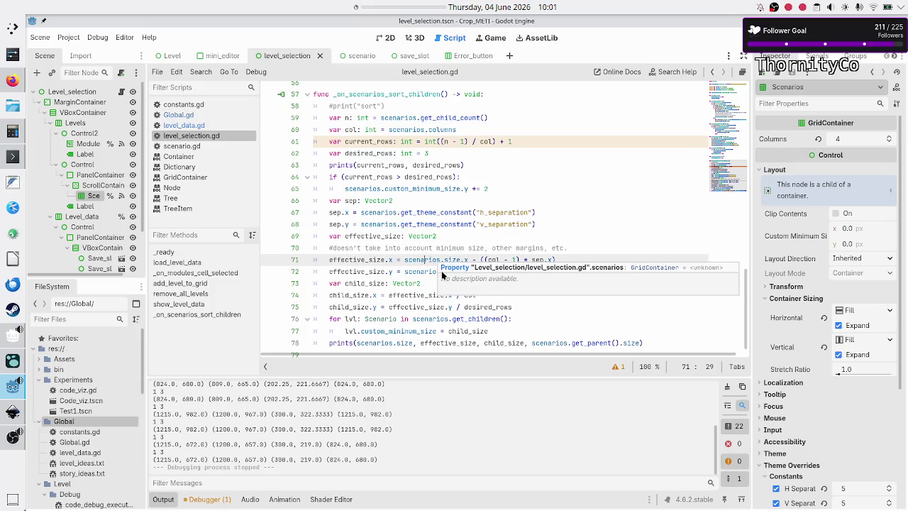
double_click(422, 272)
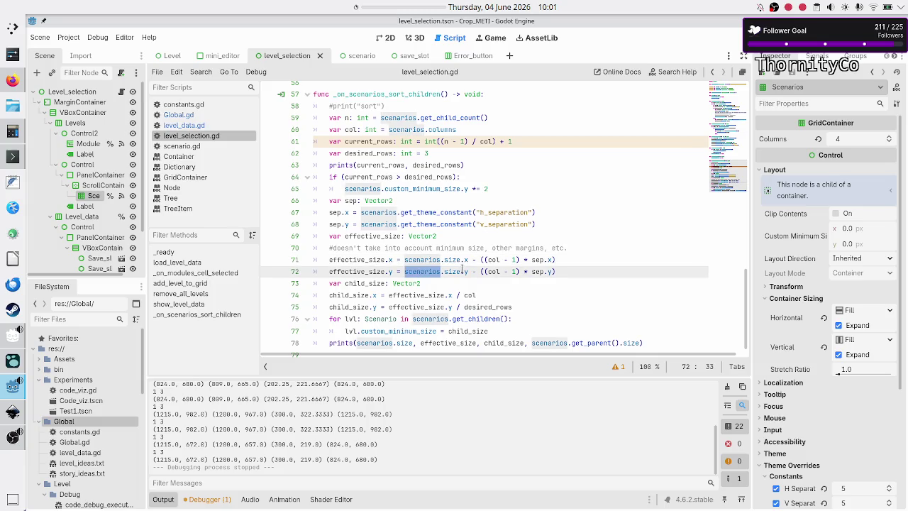
drag(468, 262, 405, 261)
mouse_move(407, 270)
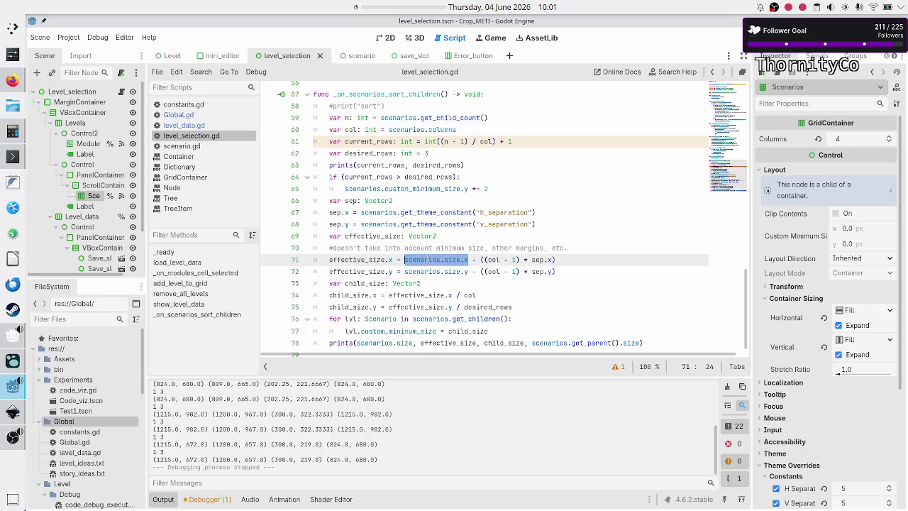
double_click(434, 260)
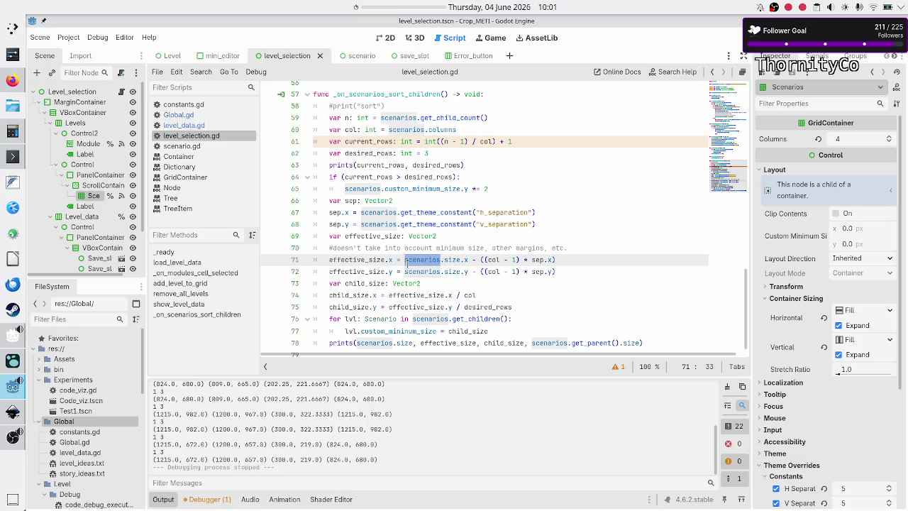
Insert print(scenarios.size) as a new line after line 70
click(584, 249)
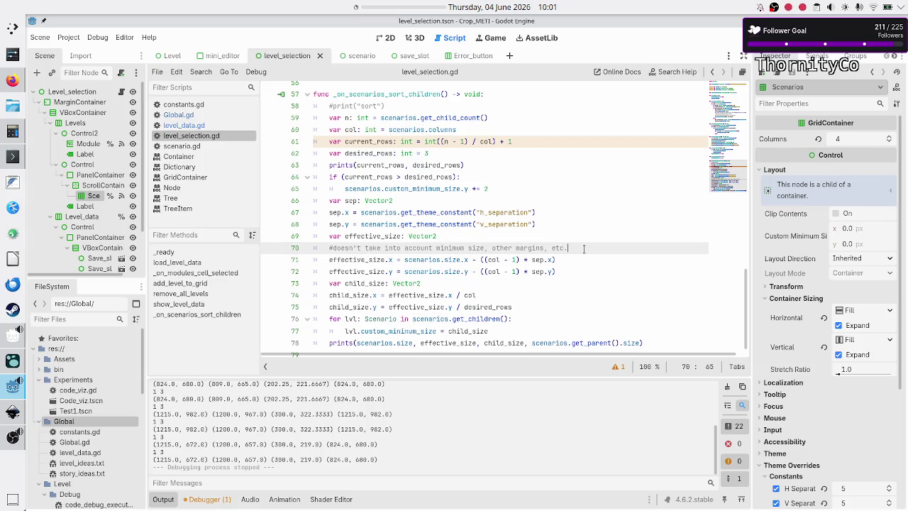
key(Return)
text(print)
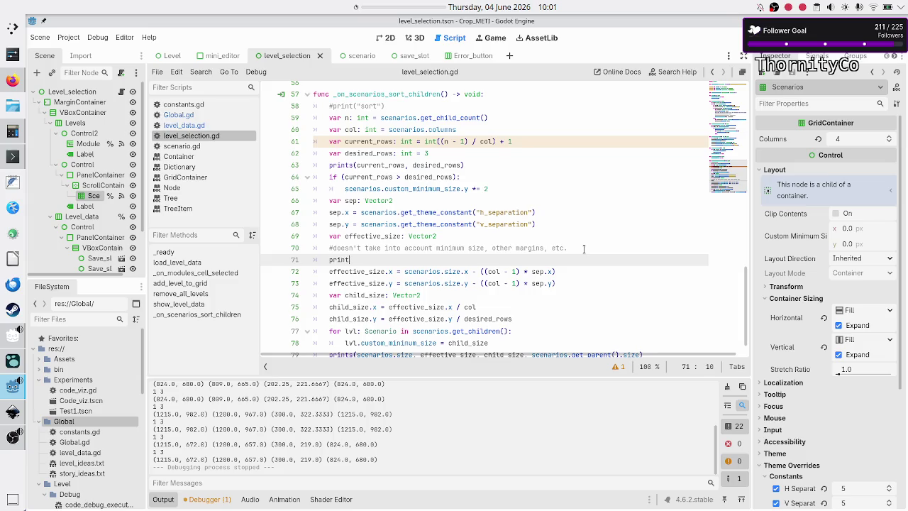
text((scenarios)
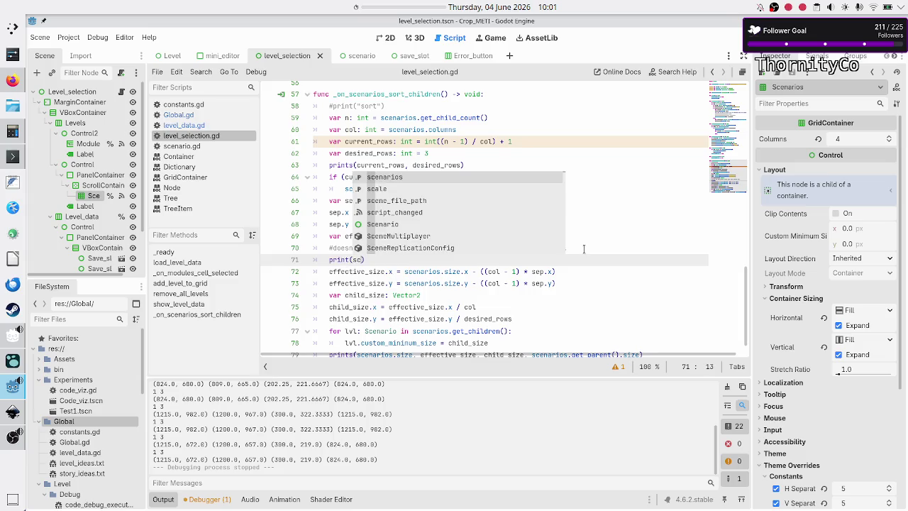
key(Return)
text(.size)
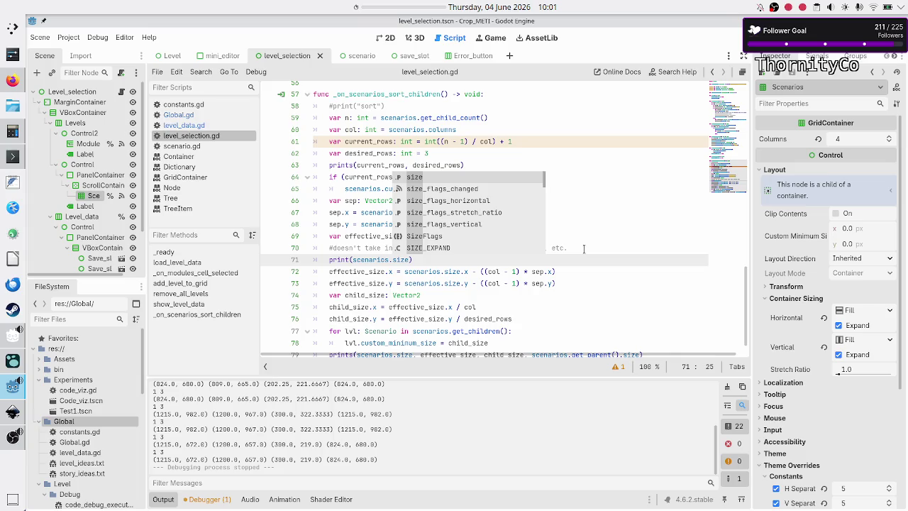
key(Escape)
Comment out the prints line on line 79, then save and run the game
key(Down)
key(Down)
key(Down)
key(Home)
key(Home)
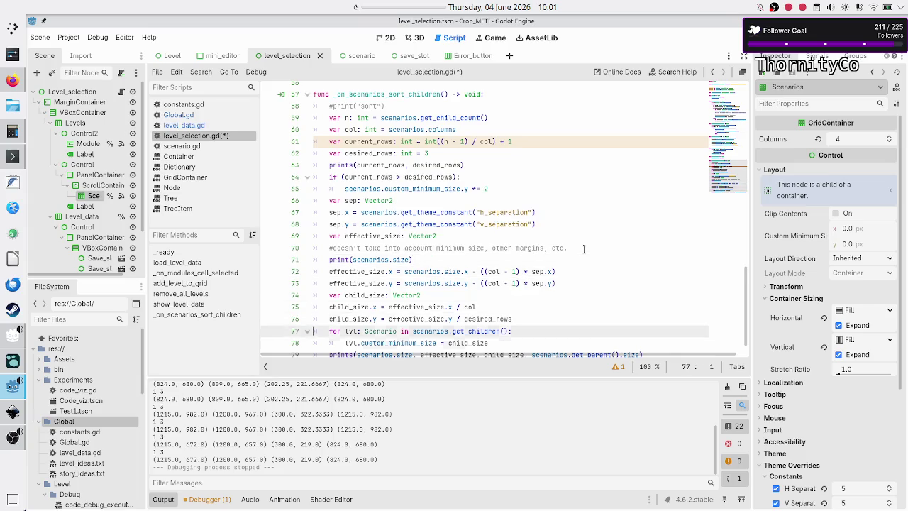
key(Down)
key(Down)
key(Home)
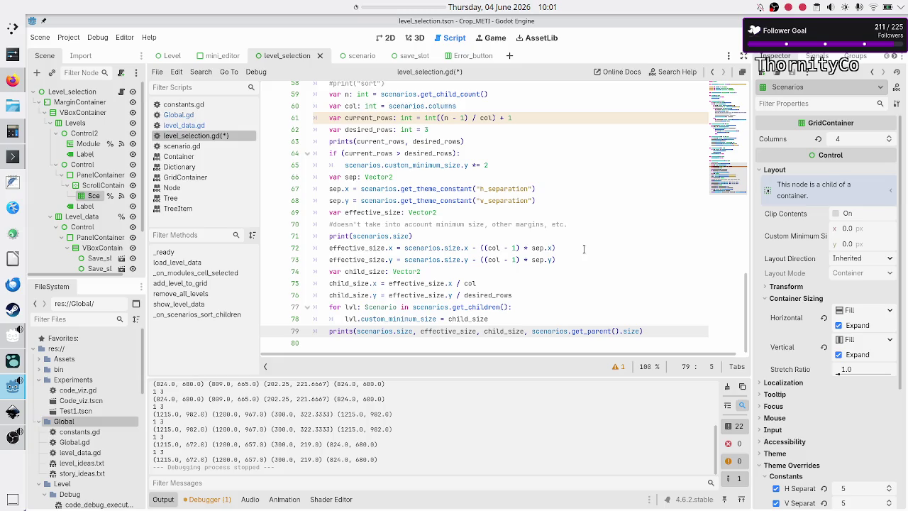
text(#)
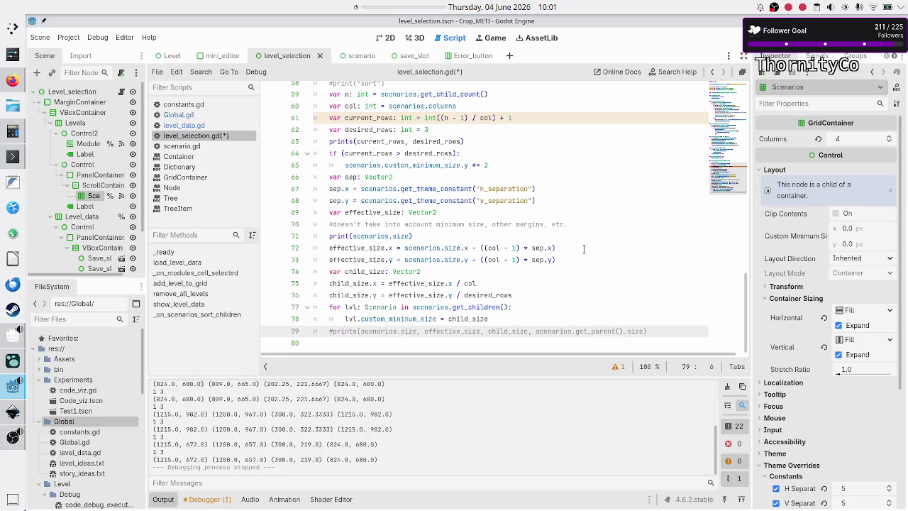
key(F6)
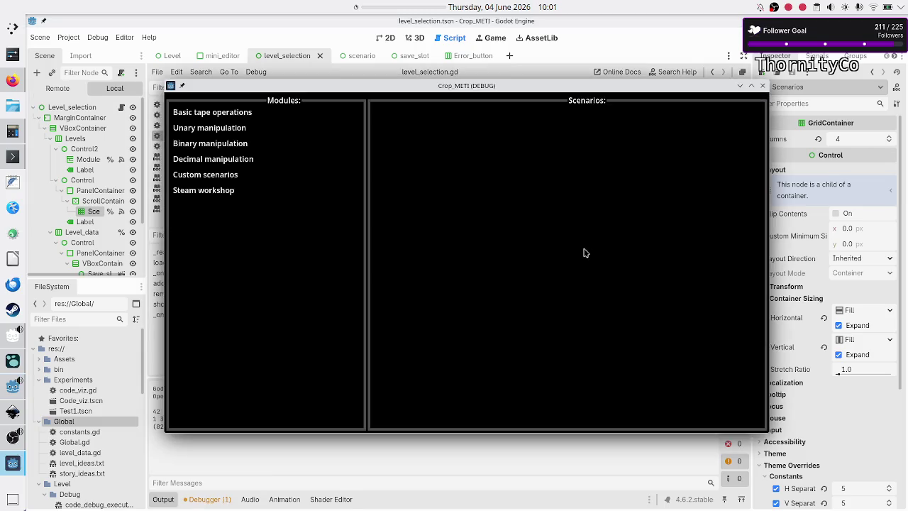
Show Basic tape operations, maximize and restore the game window, then close the game
click(236, 113)
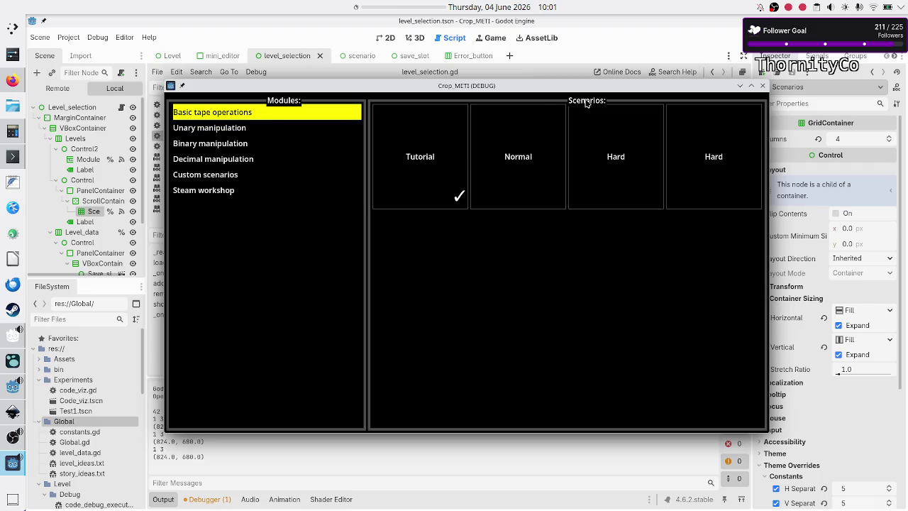
click(202, 474)
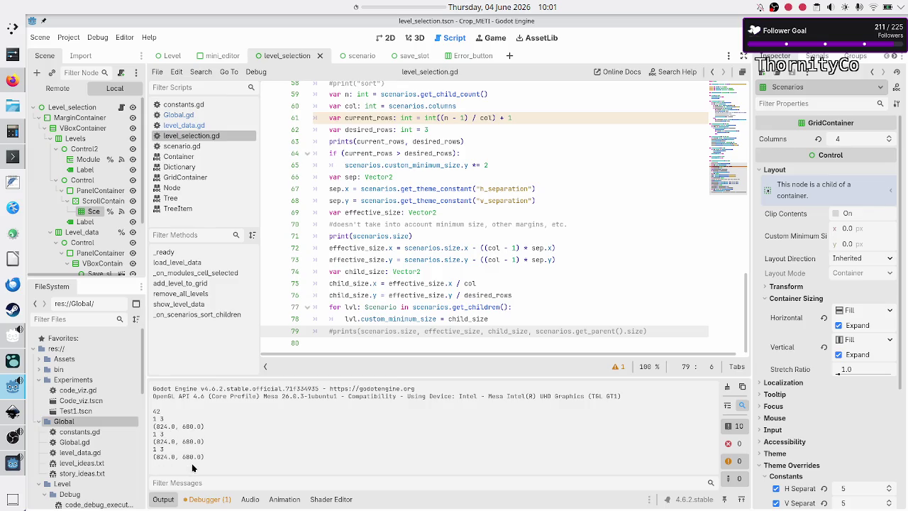
key(alt+Tab)
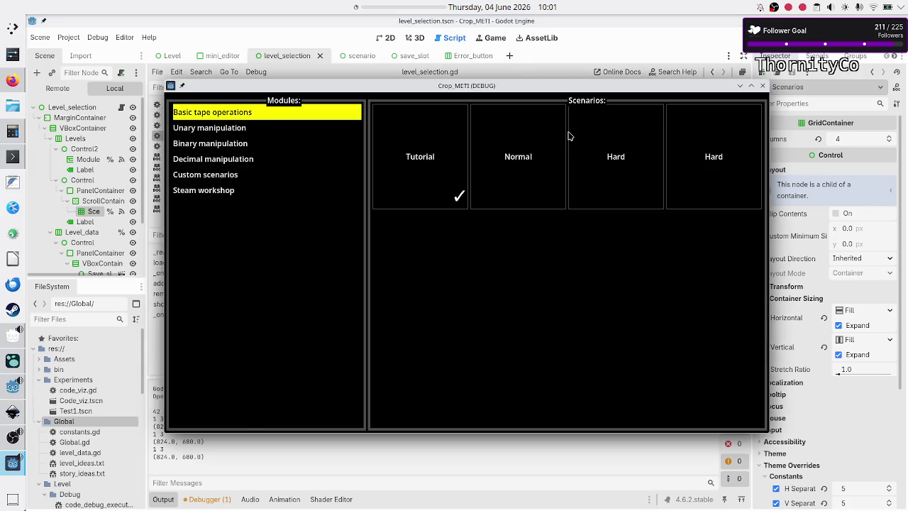
double_click(571, 88)
key(alt+Tab)
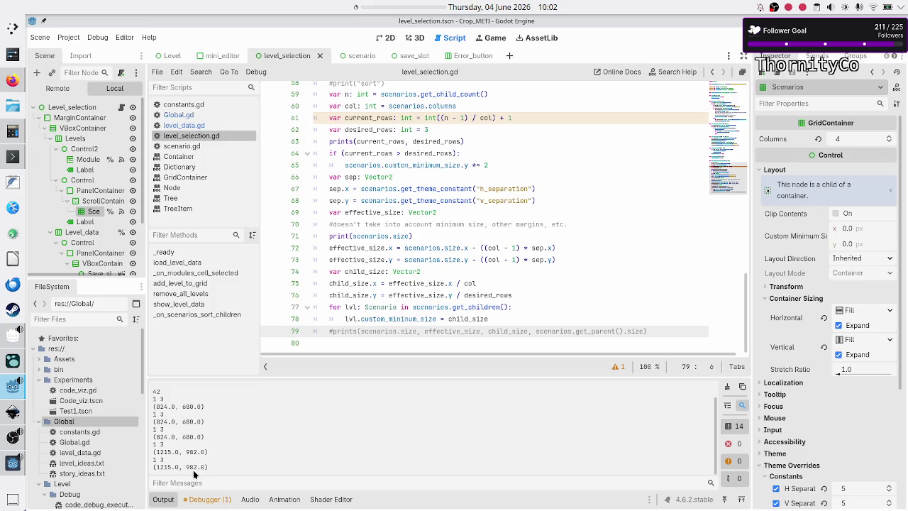
key(alt+Tab)
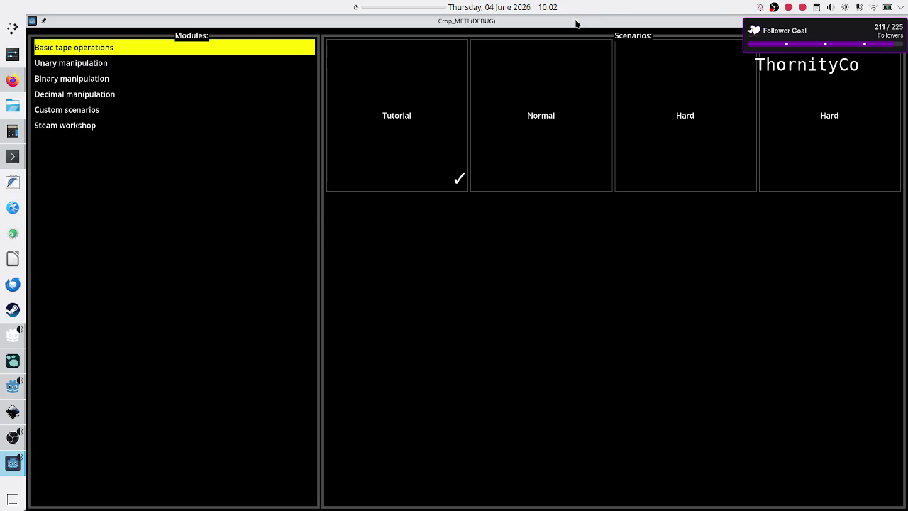
double_click(576, 25)
key(alt+Tab)
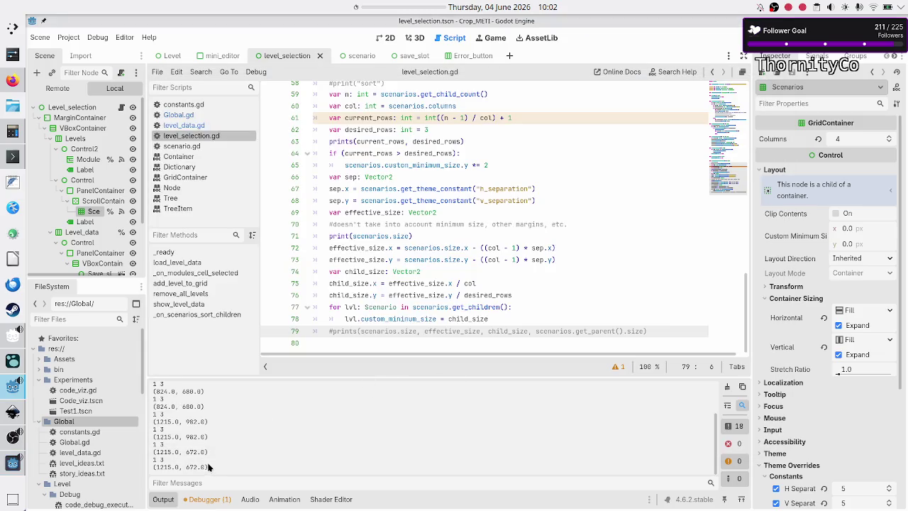
Compare the logged size (1215, 672) with effective_size and scenarios.size on lines 72–73
double_click(159, 471)
double_click(192, 467)
double_click(161, 468)
double_click(363, 248)
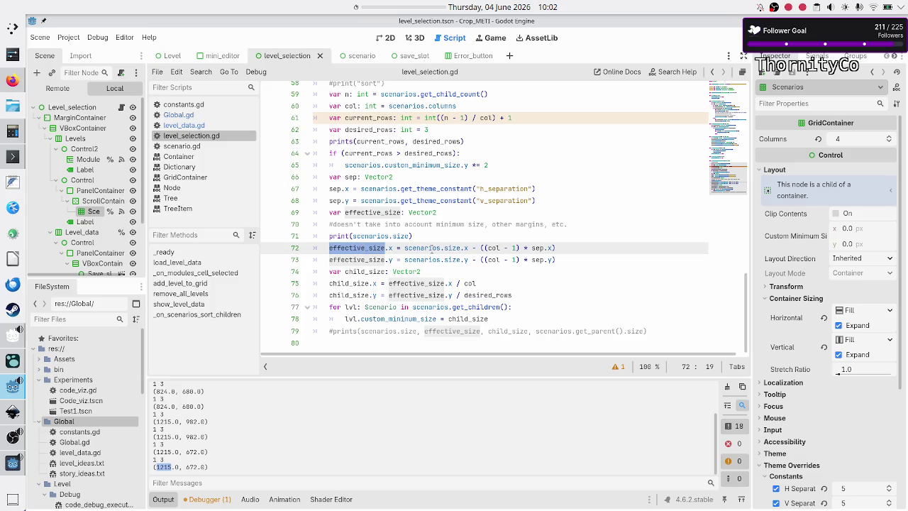
double_click(430, 248)
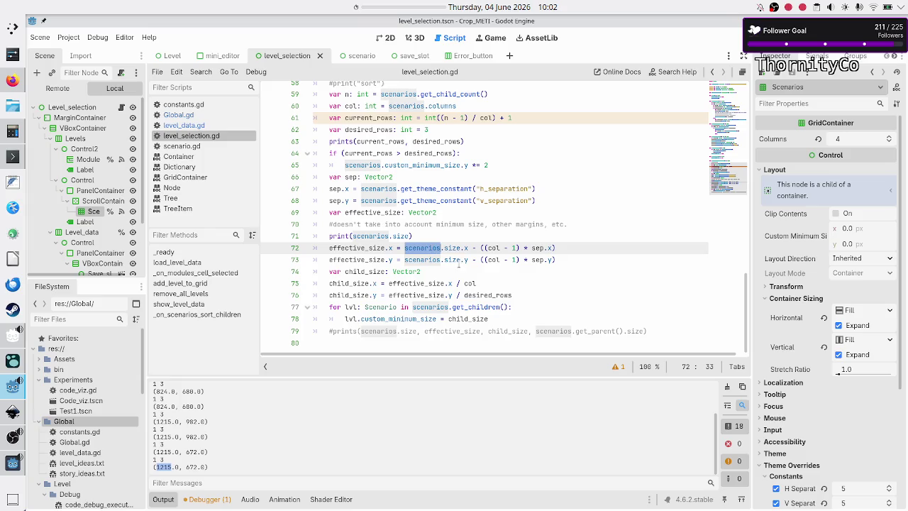
double_click(458, 260)
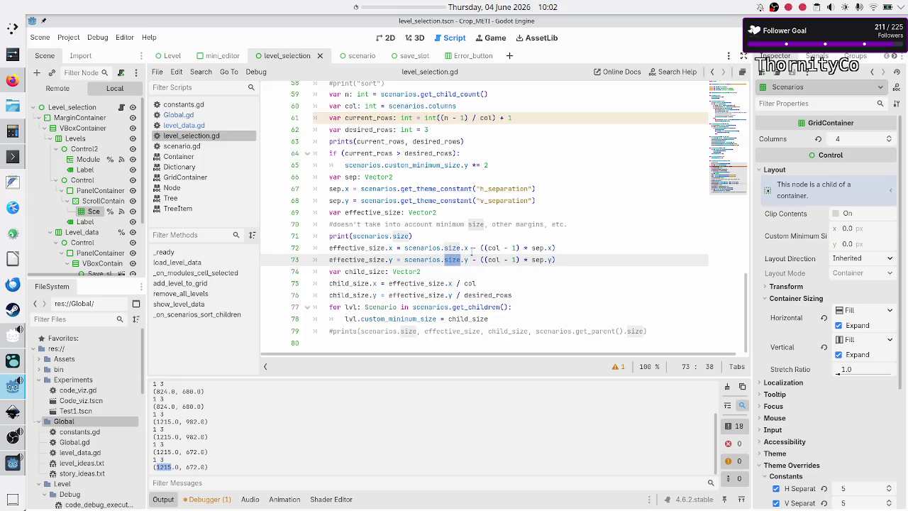
Add a blank line after print(scenarios.size) on line 71, then delete it
click(464, 260)
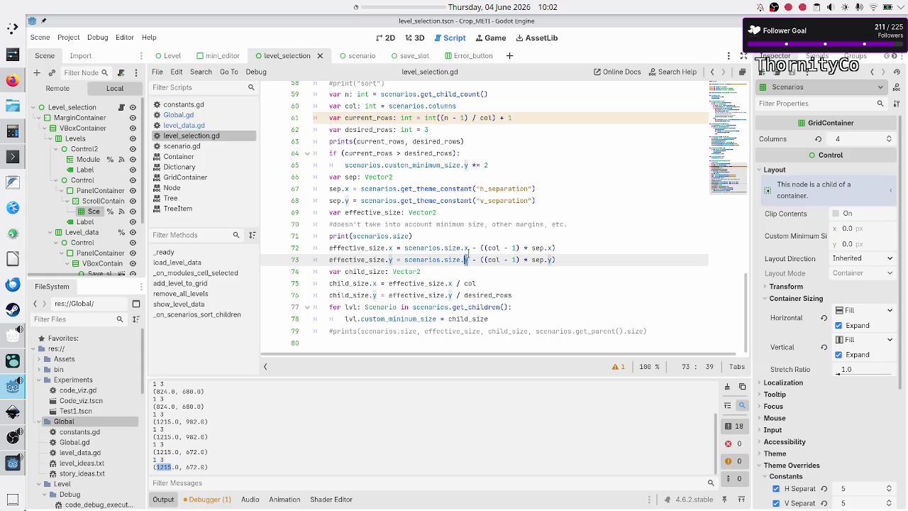
click(466, 248)
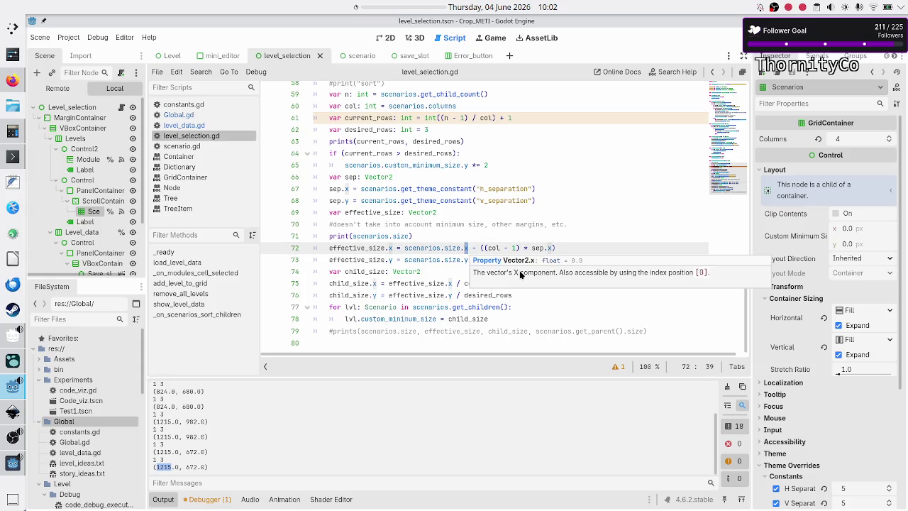
click(429, 247)
key(Up)
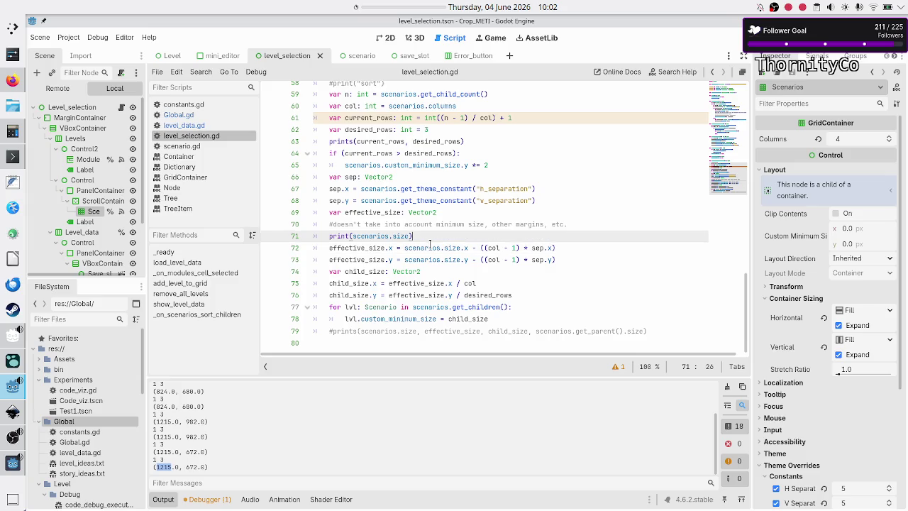
key(Return)
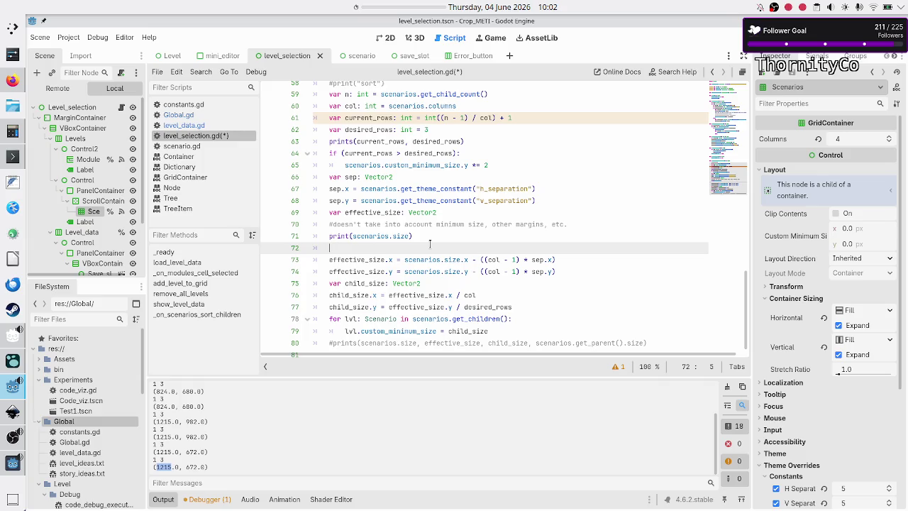
key(BackSpace)
Delete the leftover blank line so effective_size follows print(scenarios.size) directly
key(Up)
key(Down)
key(Delete)
key(Down)
key(Down)
key(Down)
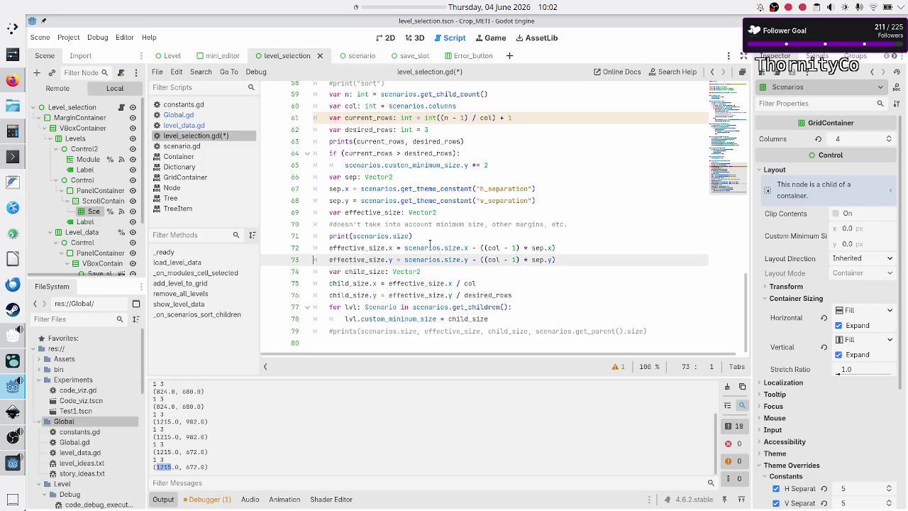
Review the lvl.custom_minimum_size = child_size assignment on line 78 inside the for loop
key(Down)
key(Home)
key(Down)
key(Home)
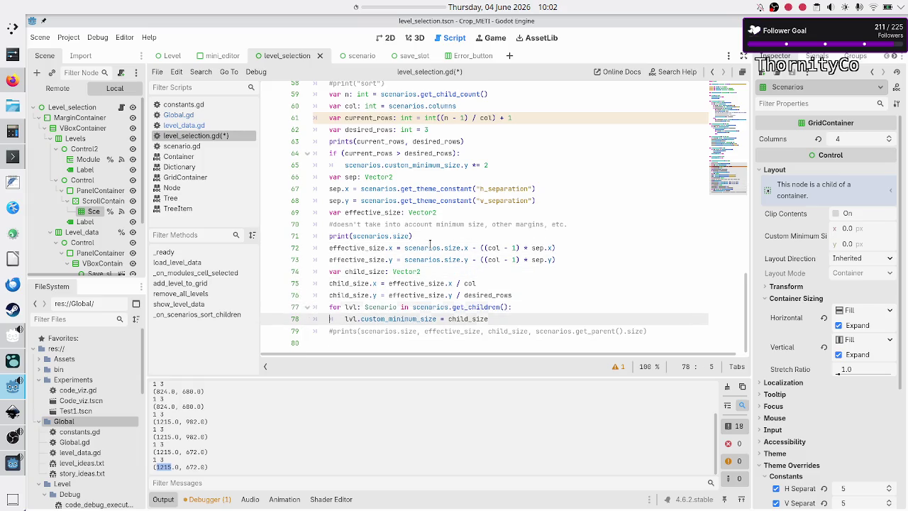
key(shift+Down)
key(shift+Left)
key(shift+Left)
key(shift+Left)
key(shift+Right)
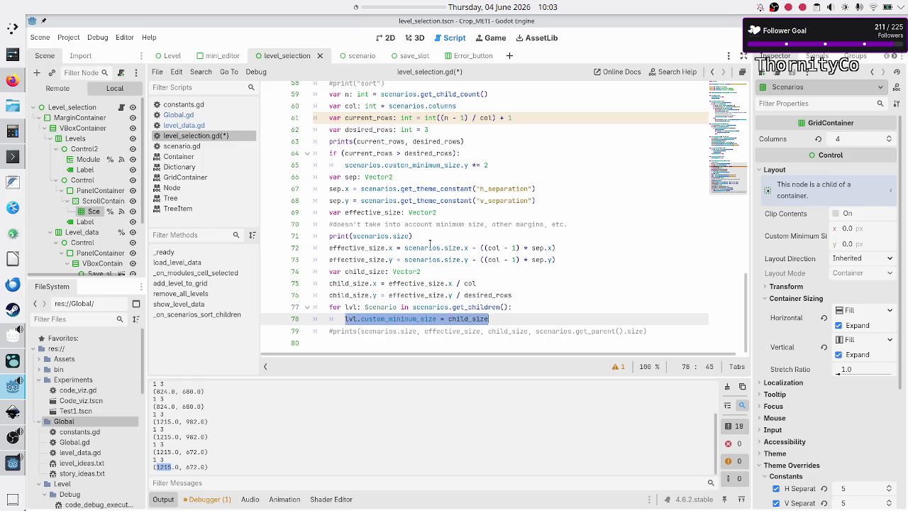
key(Right)
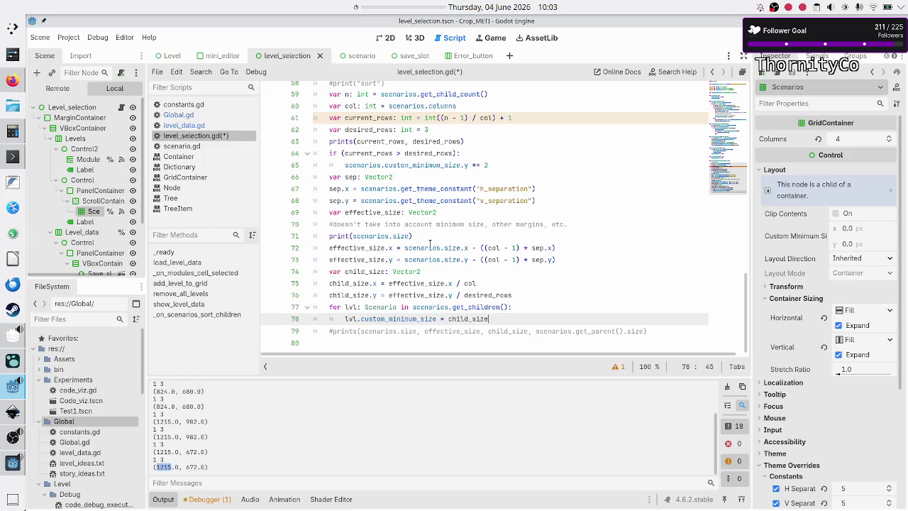
key(shift+Left)
key(shift+Left)
key(shift+Left)
key(shift+Left)
key(shift+Left)
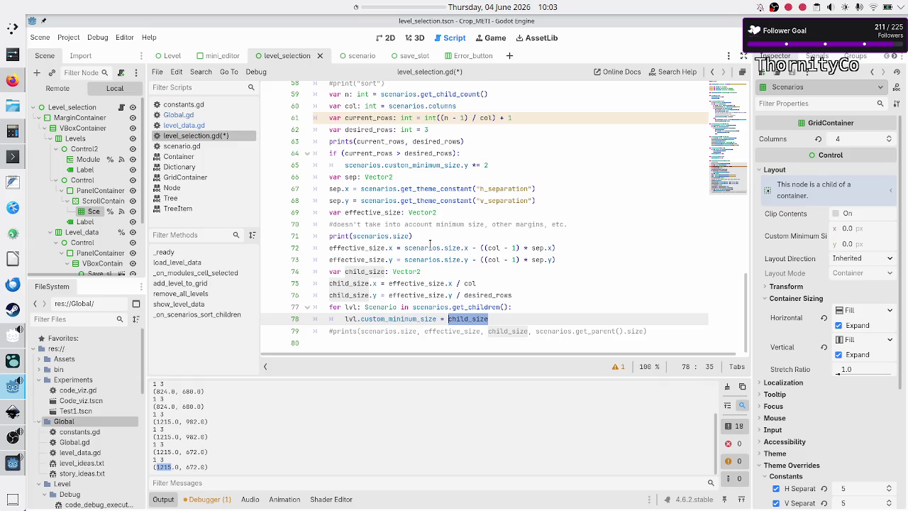
key(Up)
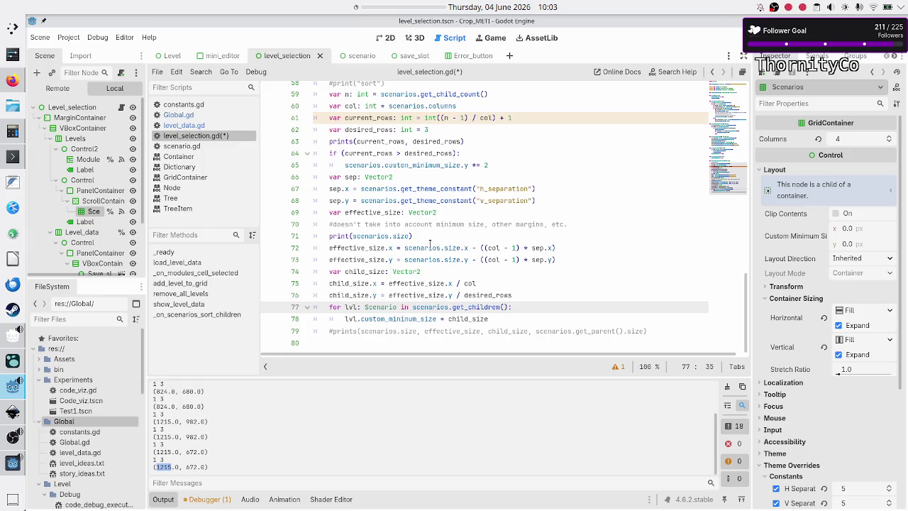
key(Down)
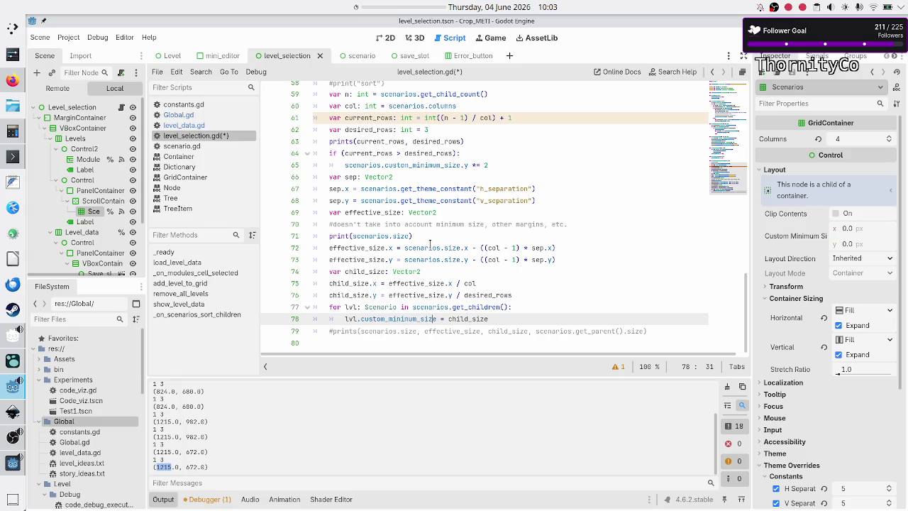
key(shift+Left)
key(shift+Left)
key(shift+Left)
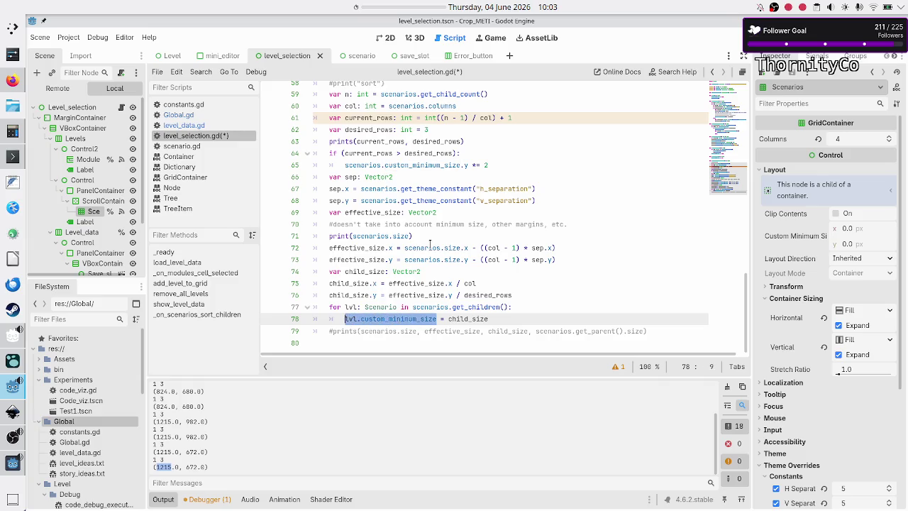
Review the effective_size x and y calculations from scenarios.size on lines 72–73
key(Up)
key(Up)
key(Up)
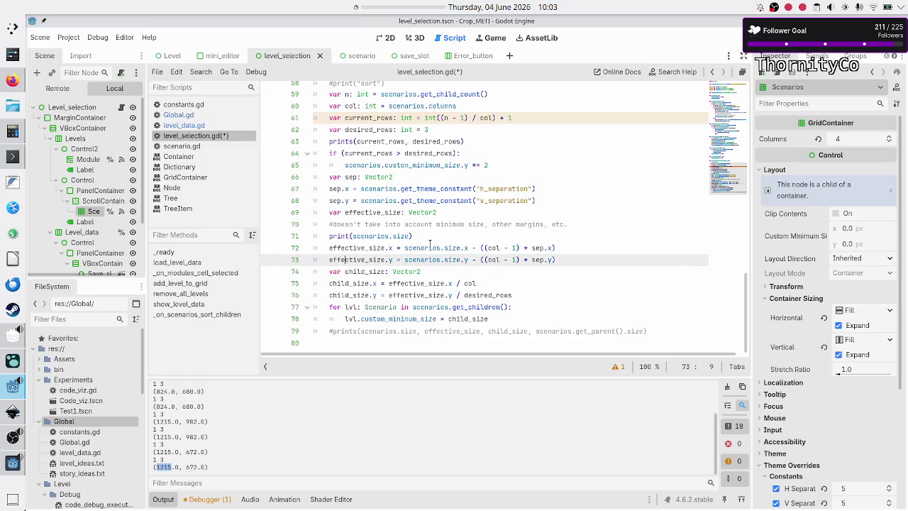
key(Right)
key(Right)
key(Right)
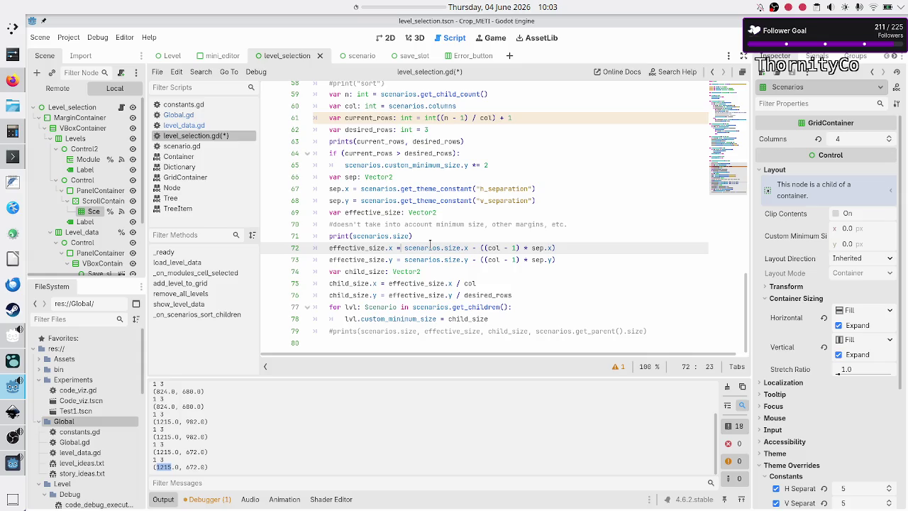
key(Down)
key(Down)
key(Down)
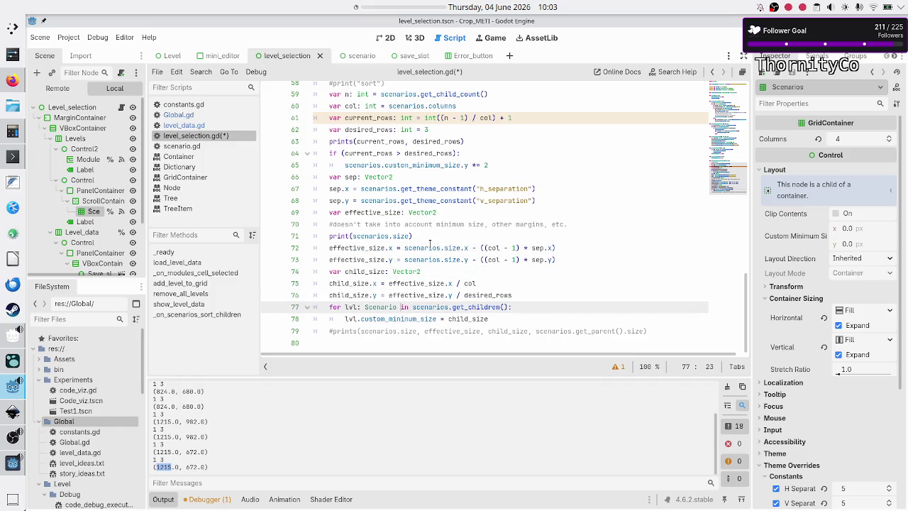
key(Up)
key(Up)
key(Up)
key(Up)
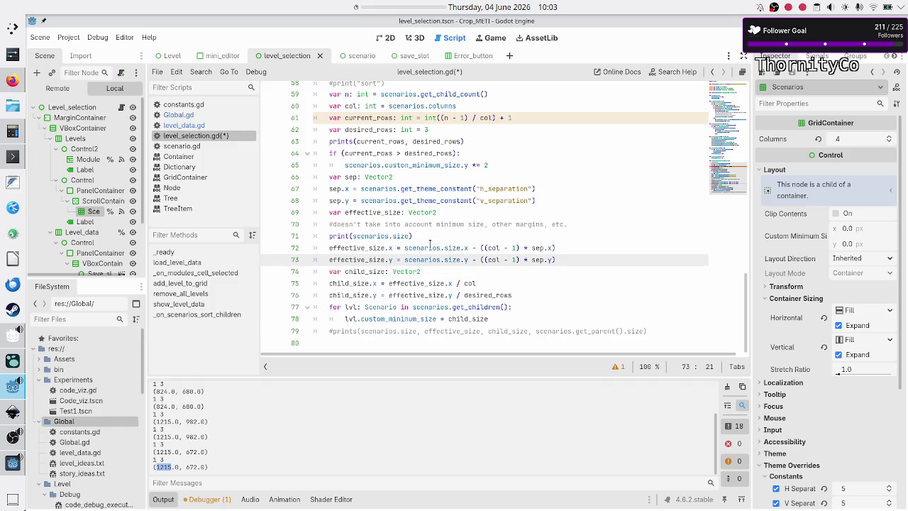
key(Right)
key(Right)
key(Right)
key(shift+Right)
key(Down)
key(Down)
key(Down)
key(Up)
key(Up)
key(Up)
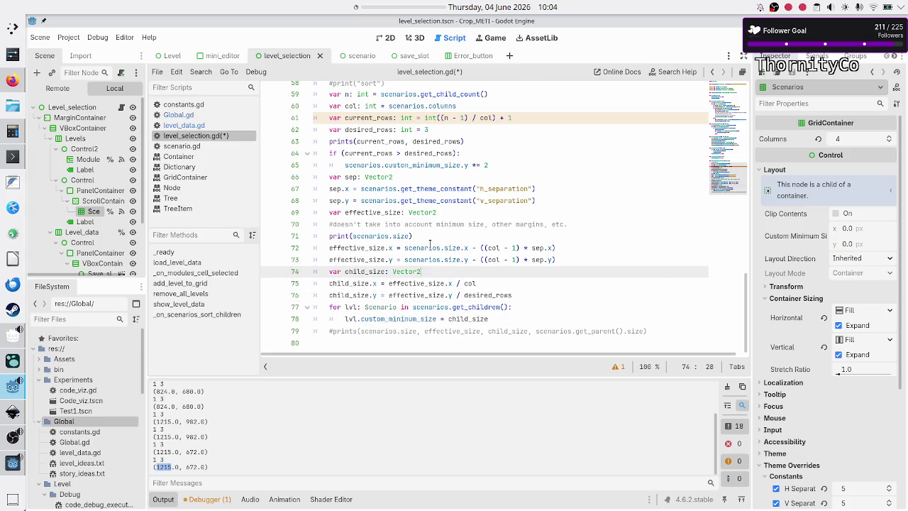
key(Up)
key(shift+Left)
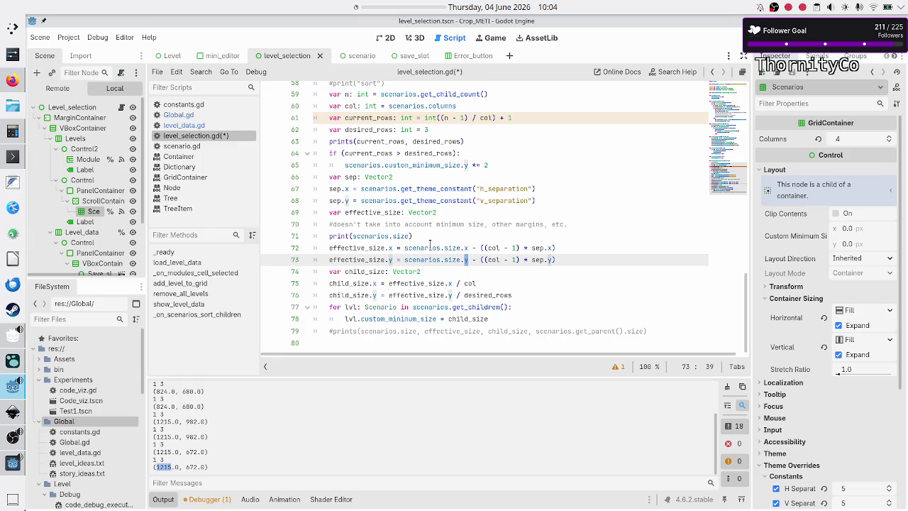
key(Down)
key(Down)
key(Home)
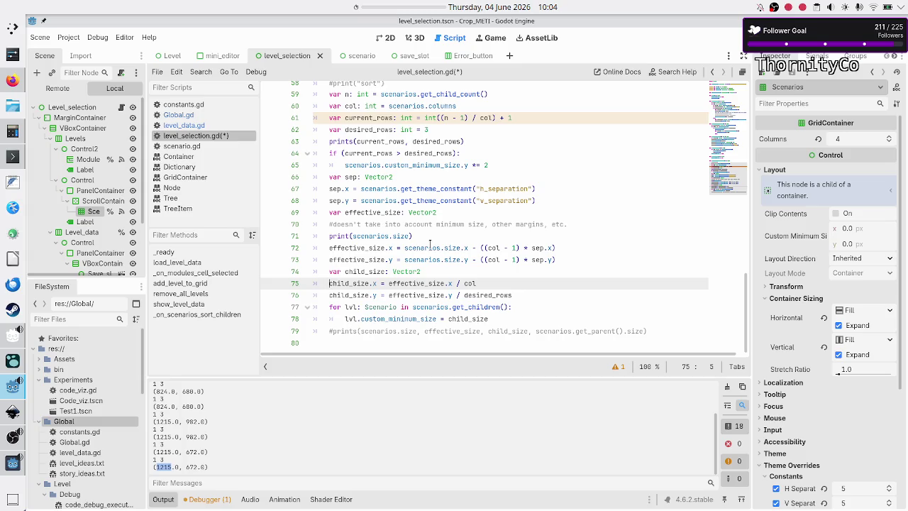
key(Up)
key(Up)
key(Up)
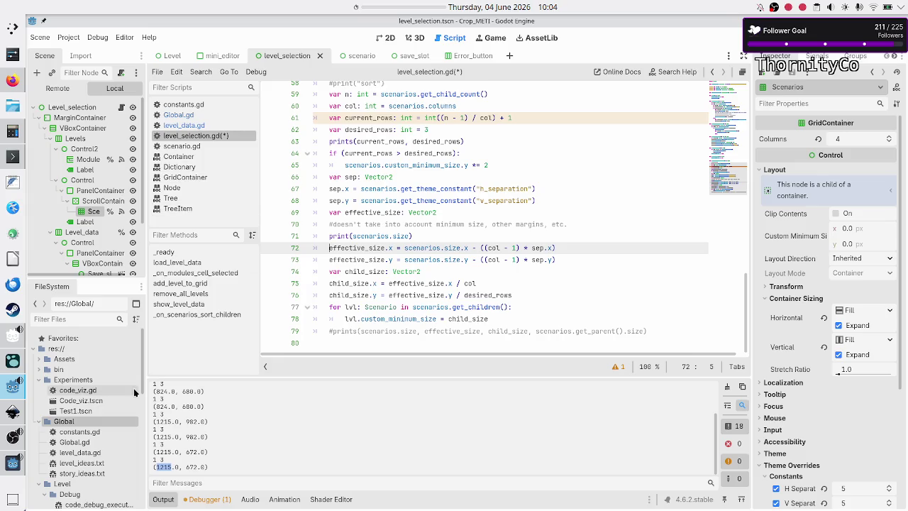
Close the running game, rerun it, open Basic tape operations and maximize the window
click(11, 464)
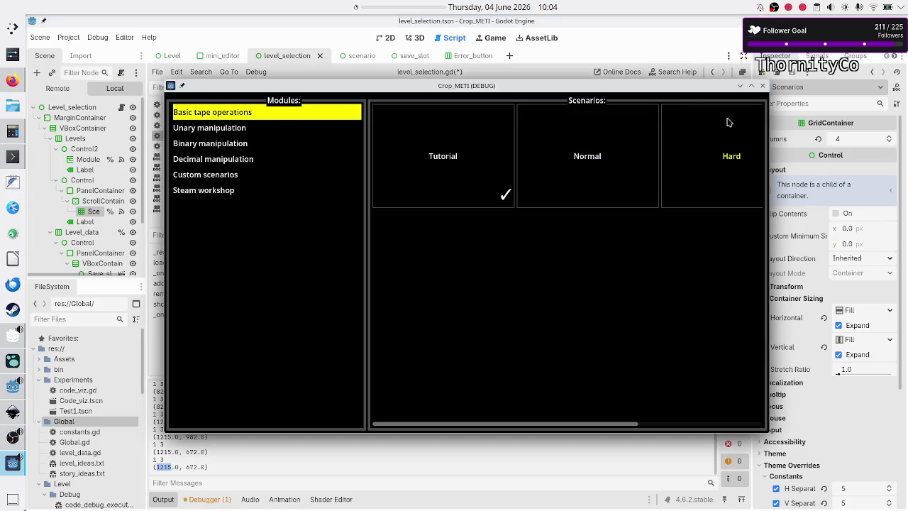
click(761, 85)
key(F6)
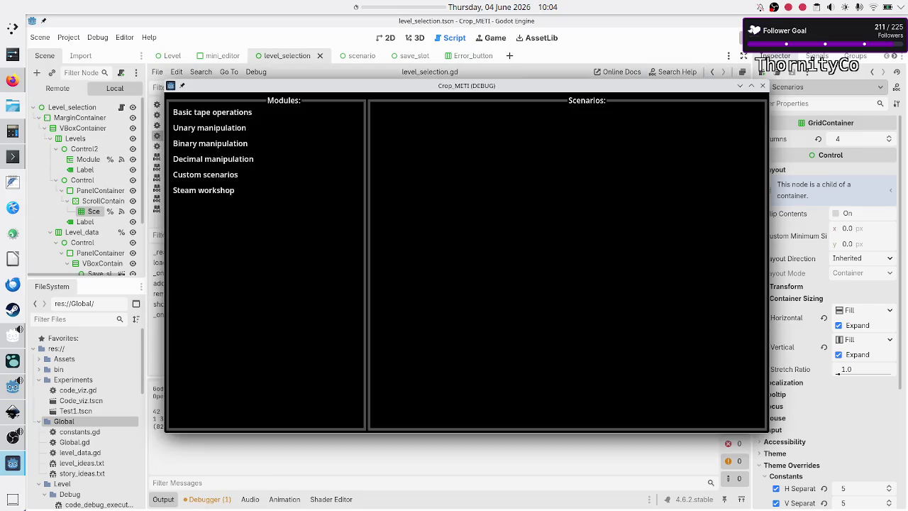
click(220, 111)
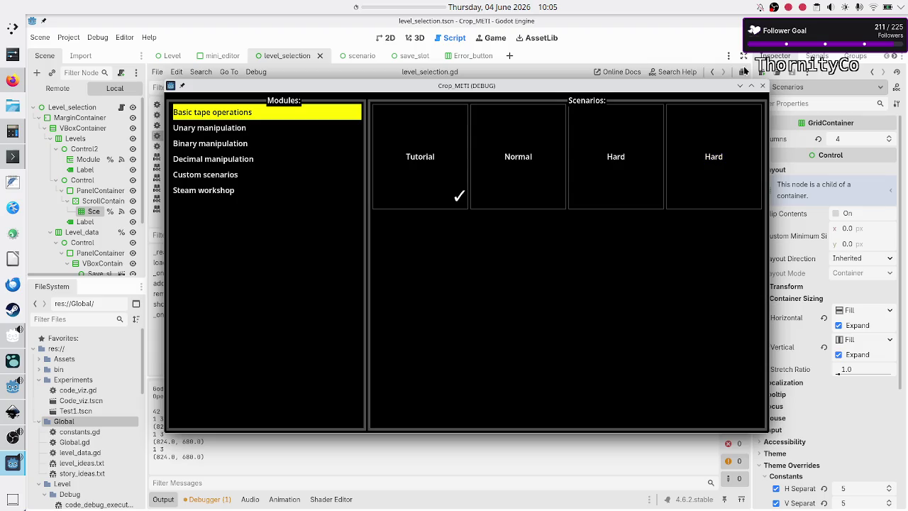
click(752, 86)
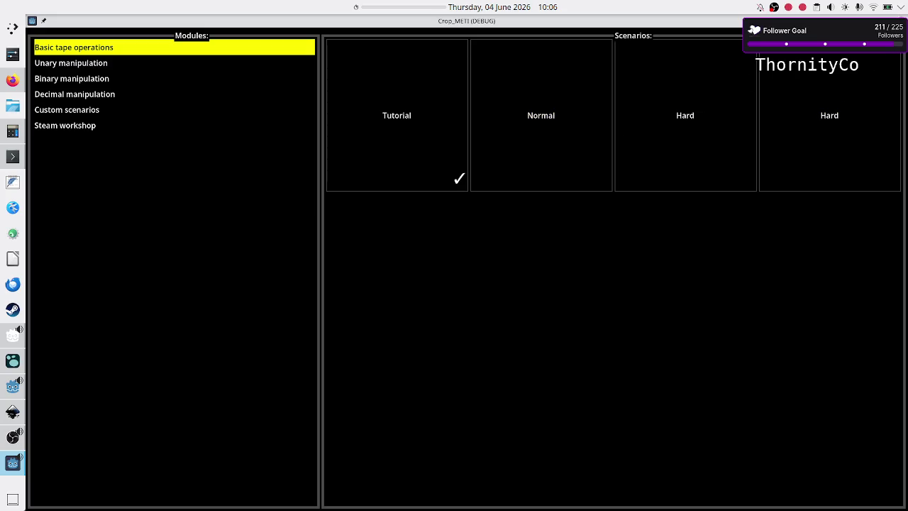
Restart the game, view the Basic tape operations tiles in a maximized window, then stop it
key(alt+F4)
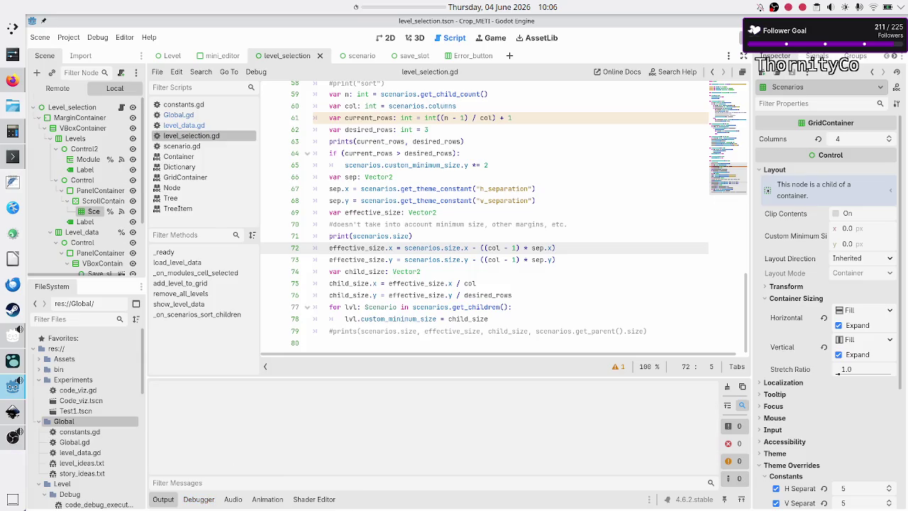
key(F5)
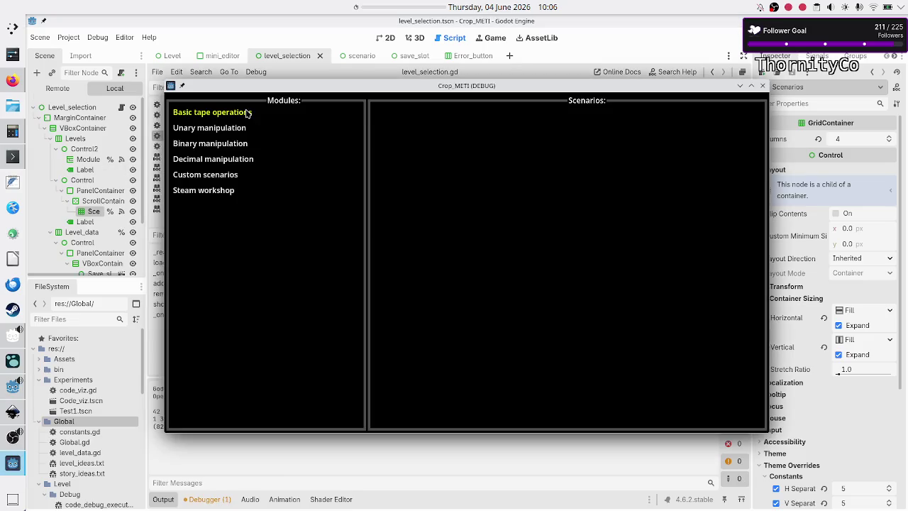
click(247, 114)
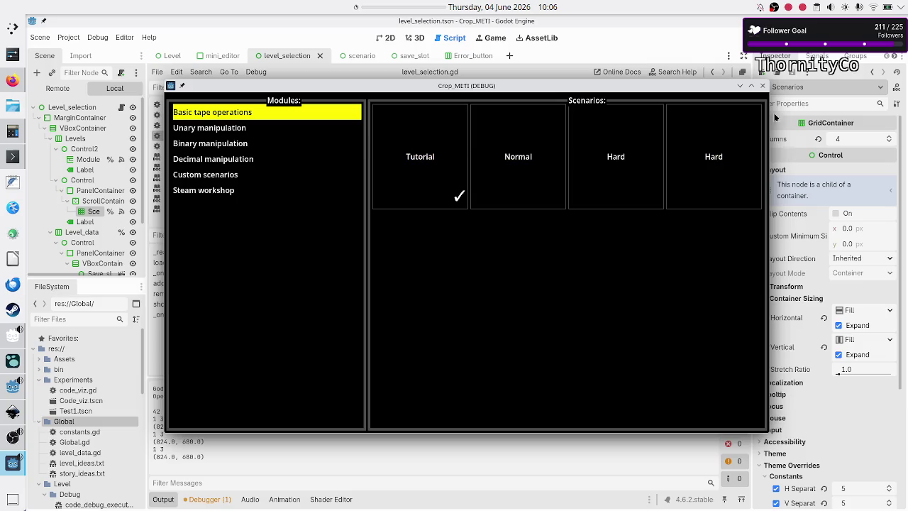
click(751, 87)
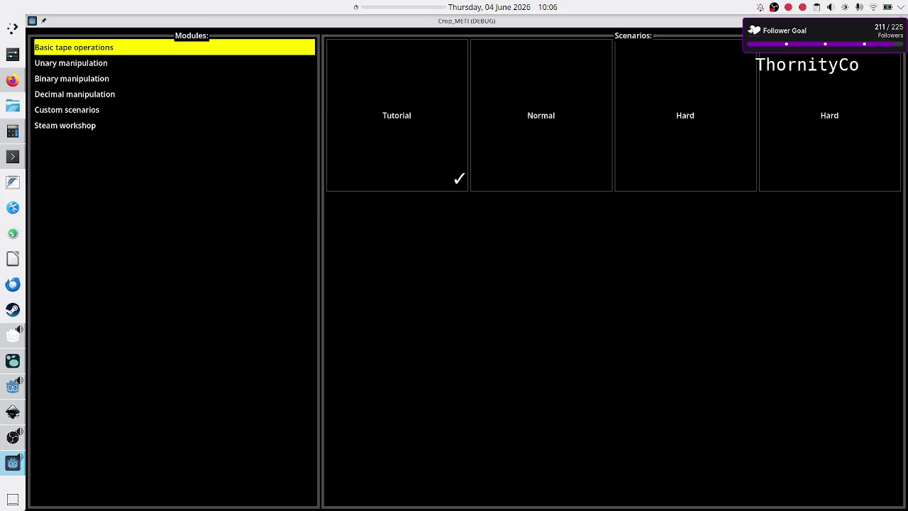
key(alt+F4)
click(584, 255)
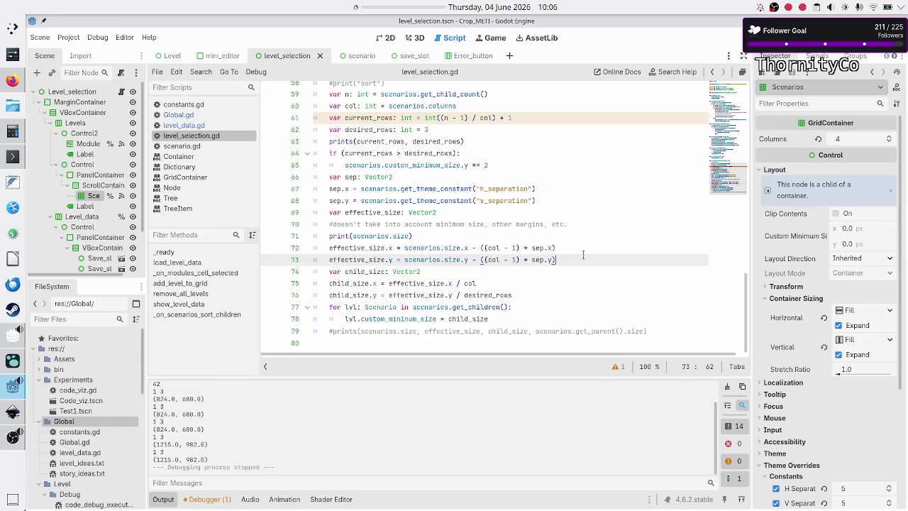
Move the tile-sizing loop from lines 77–78 to line 59, the start of the function
key(Home)
key(Down)
key(Down)
key(Down)
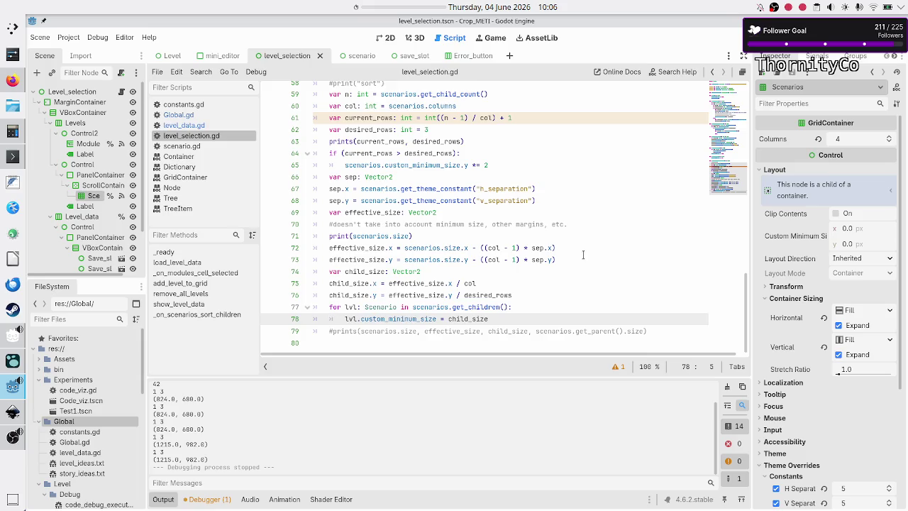
key(Up)
key(Up)
key(Up)
key(Down)
key(Down)
key(Down)
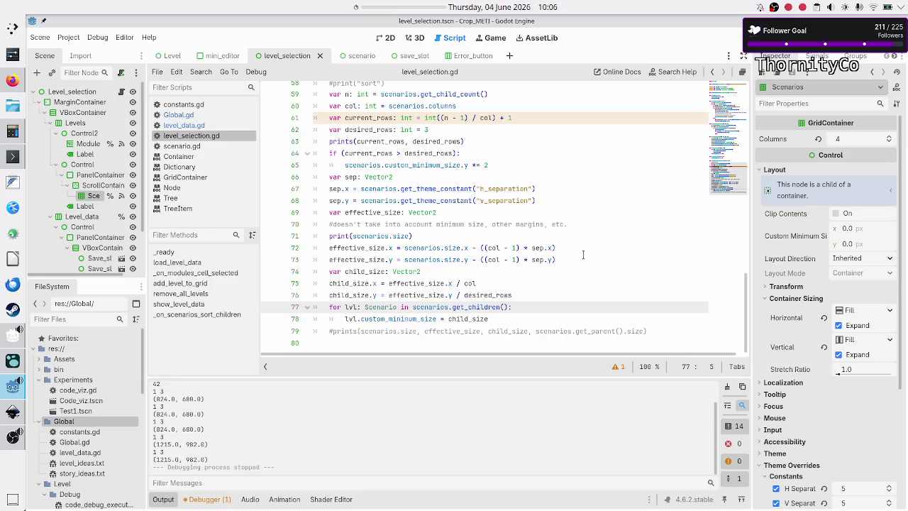
key(shift+Down)
key(shift+End)
key(ctrl+c)
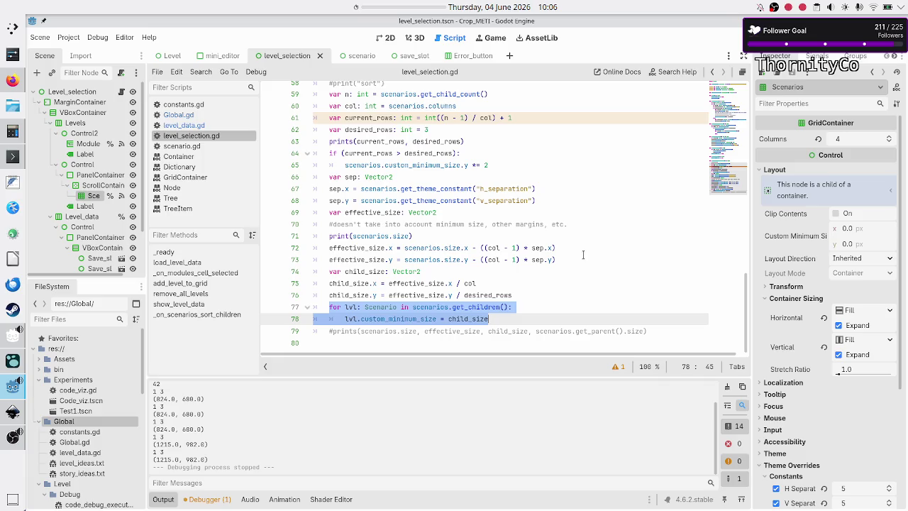
key(Up)
key(Up)
key(Up)
key(Down)
key(Down)
key(Down)
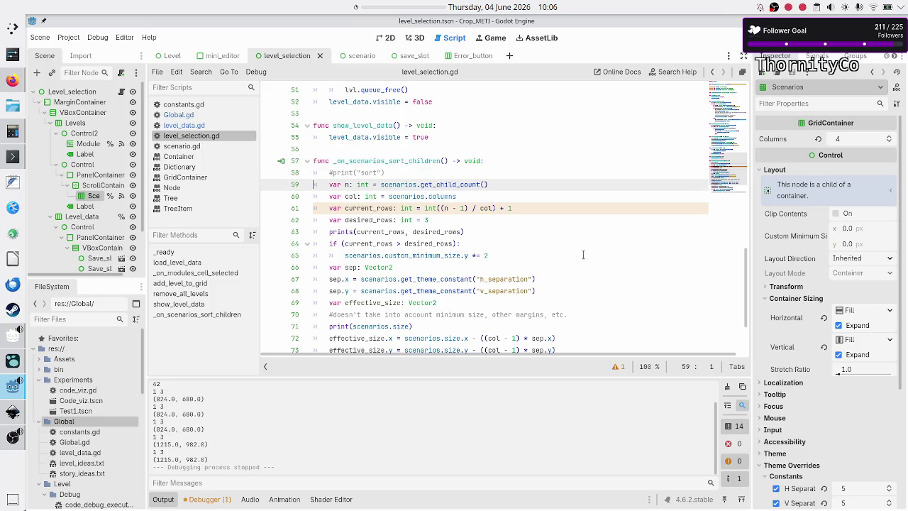
key(Return)
key(Up)
key(ctrl+v)
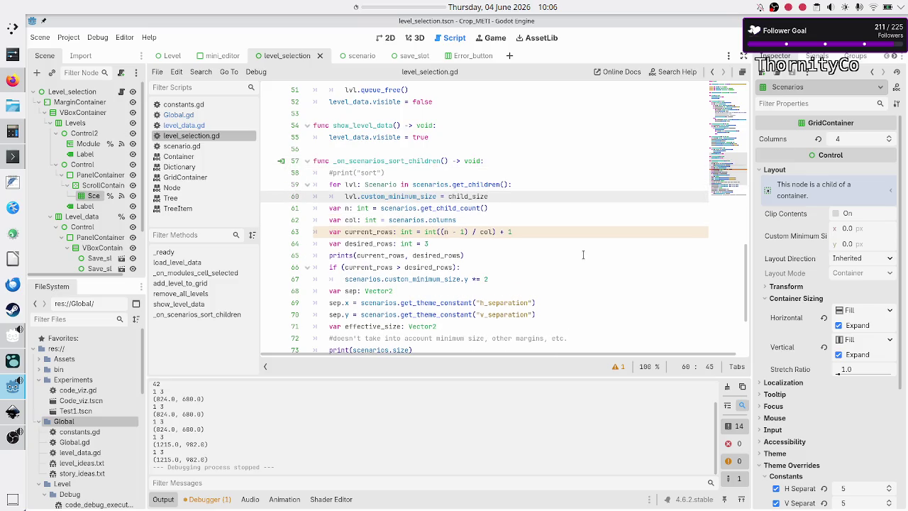
Change the loop's assigned value from child_size to Vector2.ZERO
key(ctrl+Left)
key(ctrl+Left)
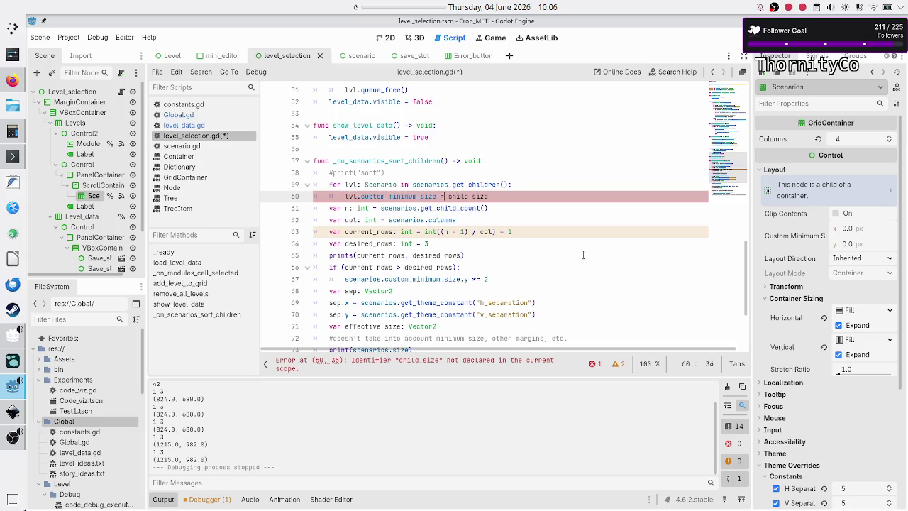
key(Right)
key(Right)
key(Right)
key(ctrl+BackSpace)
text(Vector2.z)
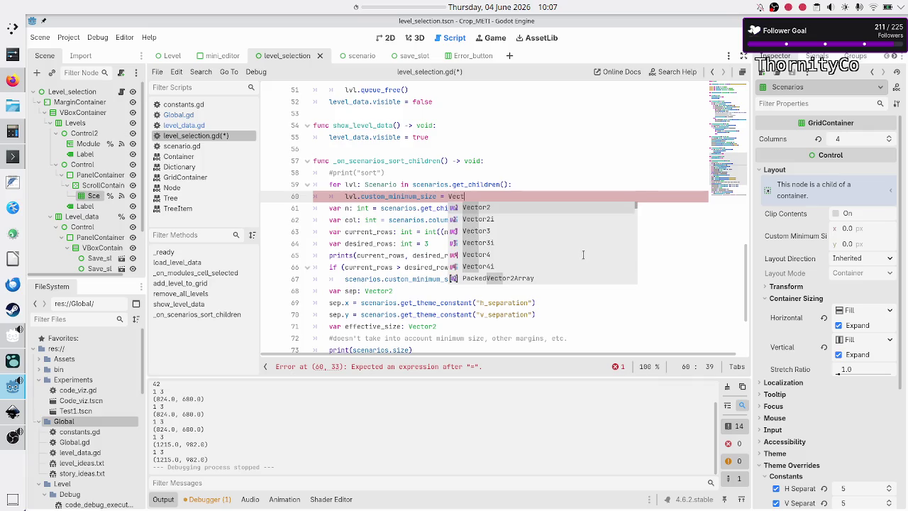
key(Return)
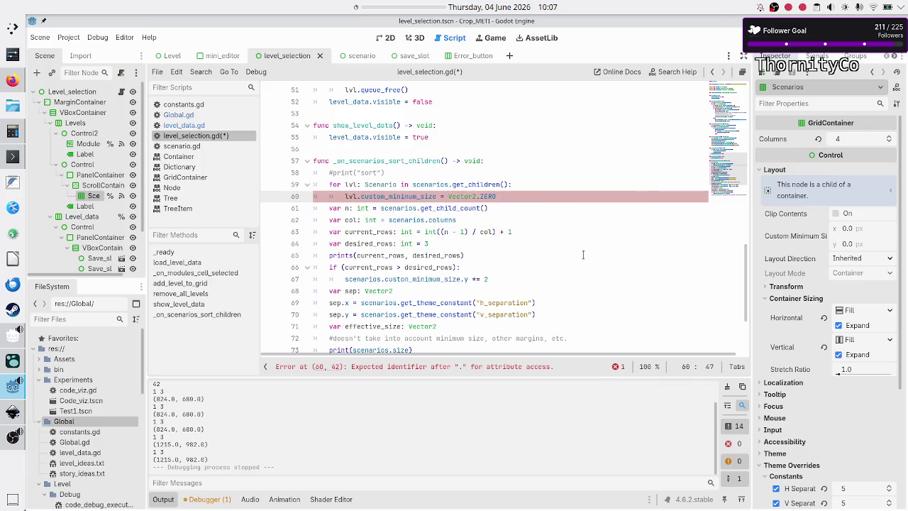
Review the edited function and run the game to test the reset loop
key(Down)
key(Down)
key(Down)
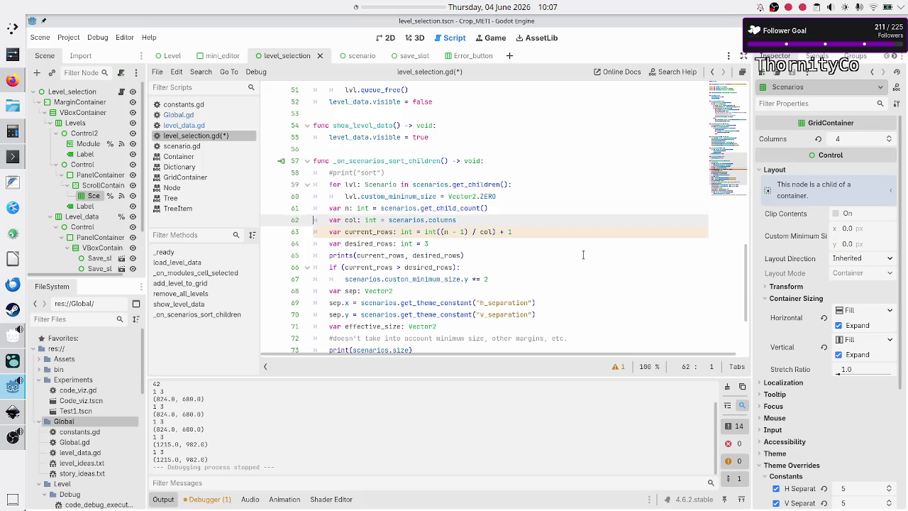
key(Home)
key(Down)
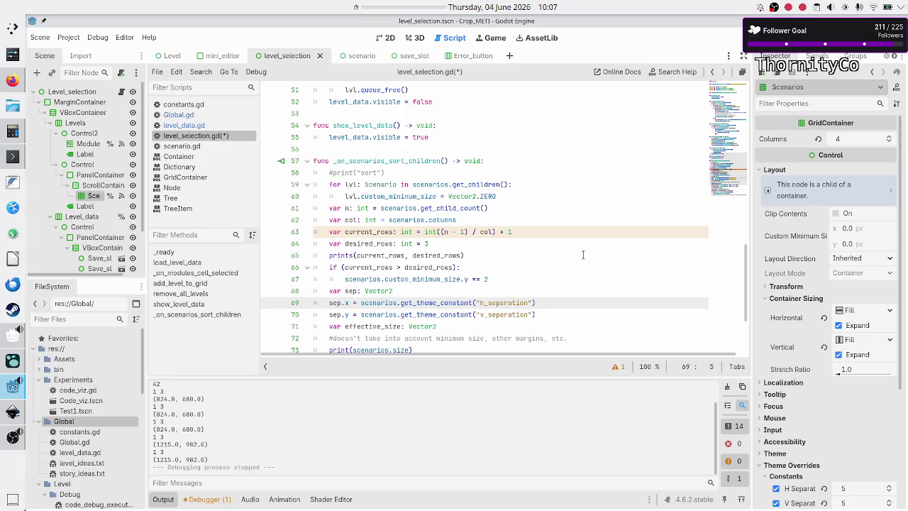
key(Up)
key(Up)
key(Up)
key(Up)
key(Home)
key(shift+End)
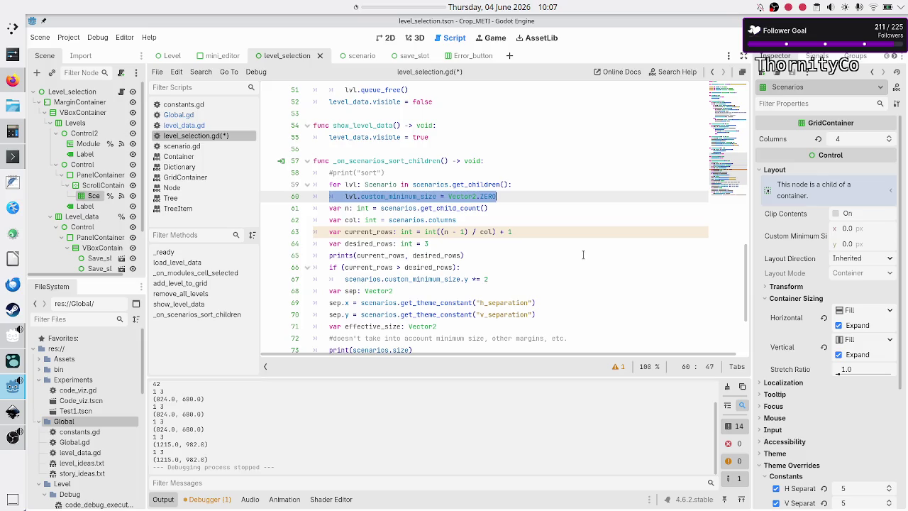
key(Right)
key(Right)
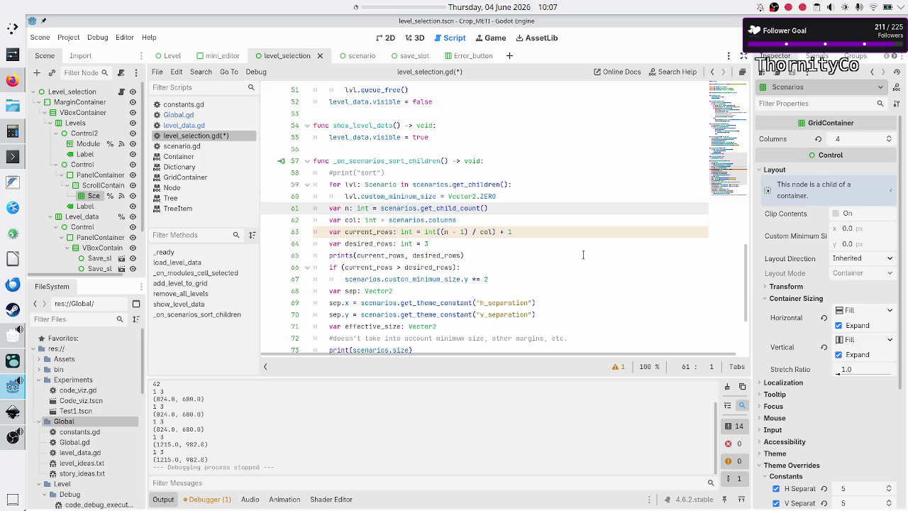
key(F6)
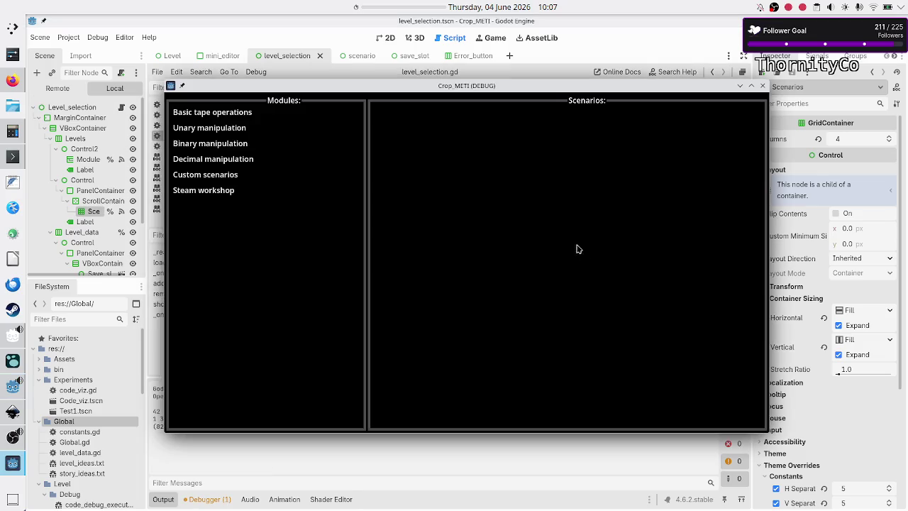
Show the Basic tape operations tiles, maximize and restore the window, then close the game
click(224, 113)
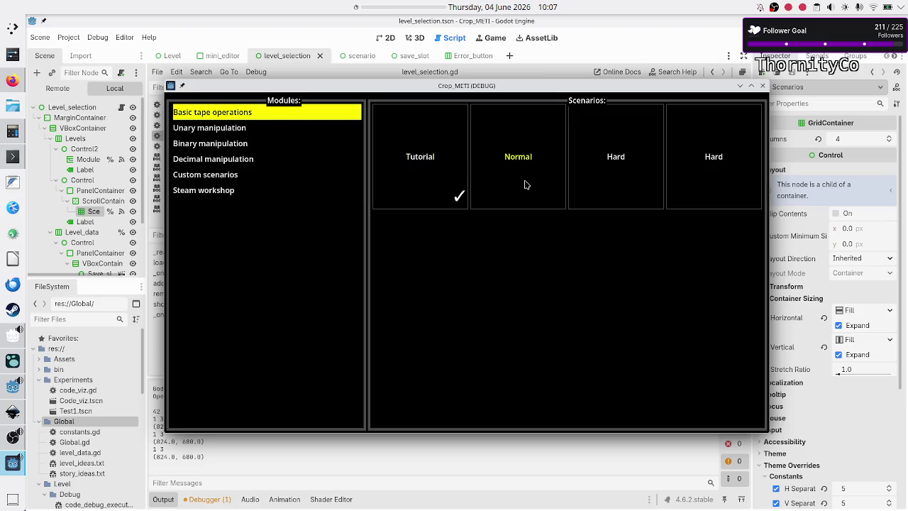
double_click(579, 87)
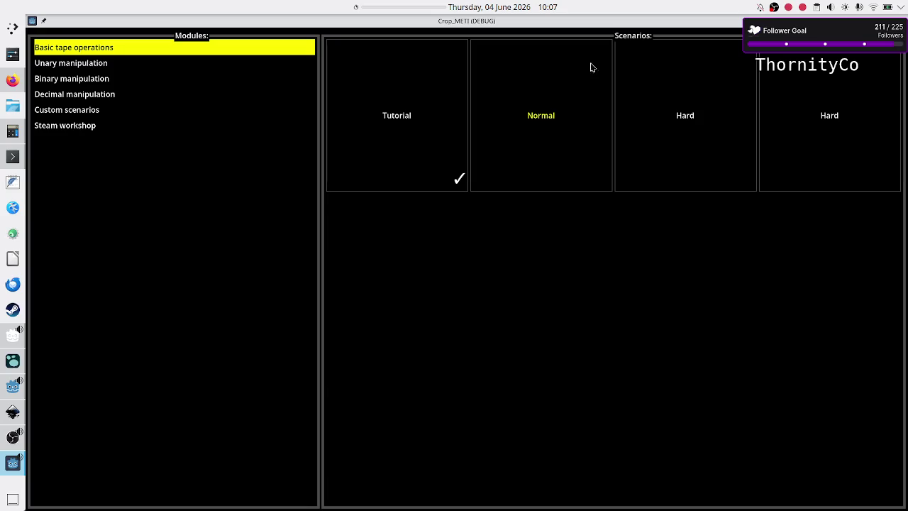
double_click(625, 23)
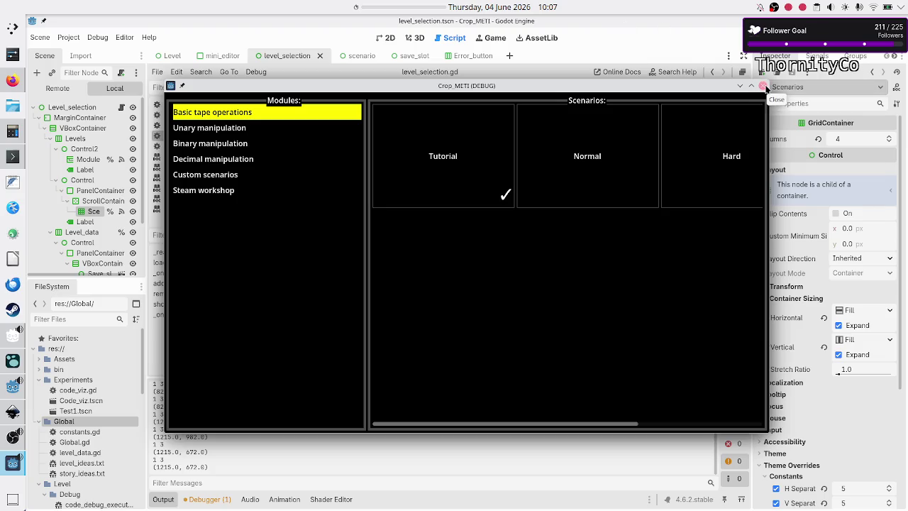
click(763, 87)
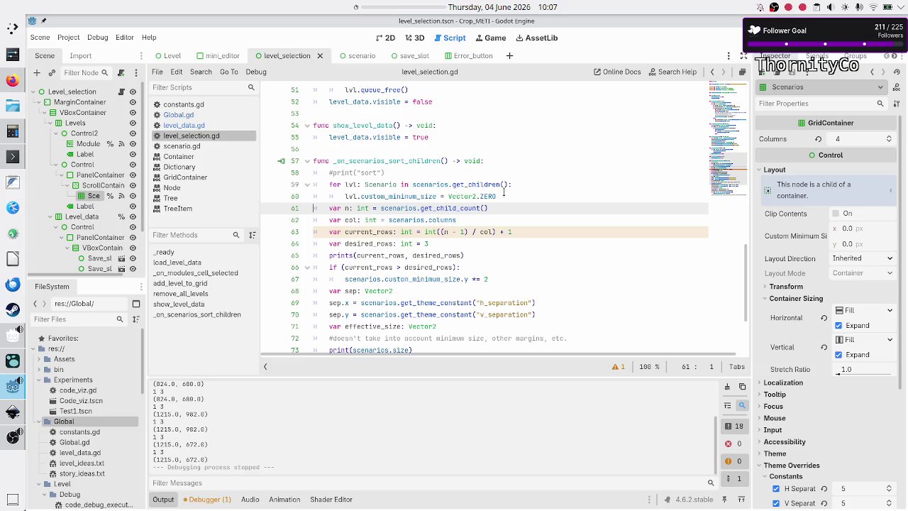
Replace Vector2.ZERO with Vector2(10, 10) in the tile-reset loop on line 60
click(506, 196)
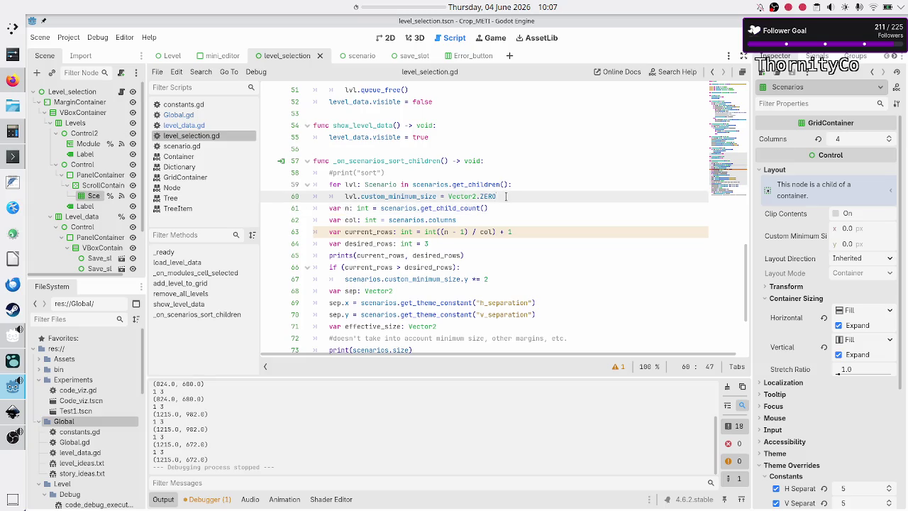
key(BackSpace)
key(BackSpace)
key(BackSpace)
text(()
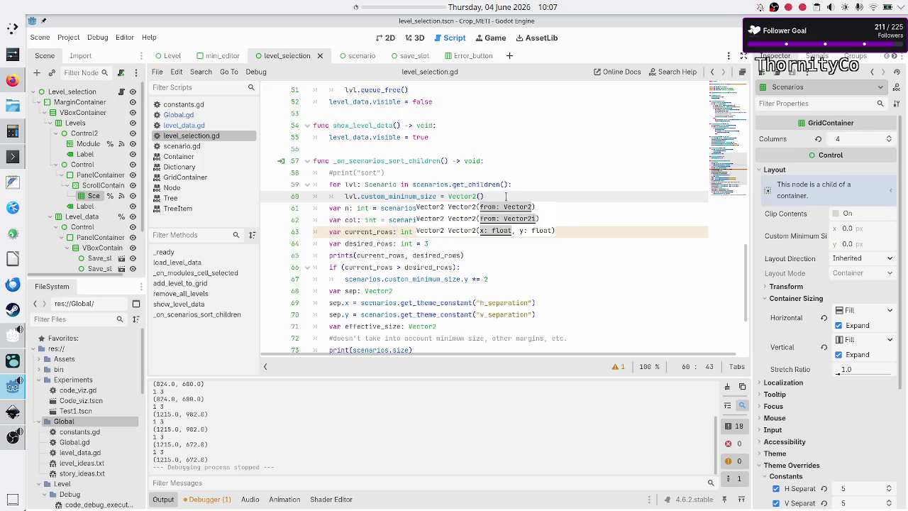
text(100)
key(BackSpace)
key(BackSpace)
text(0, 10)
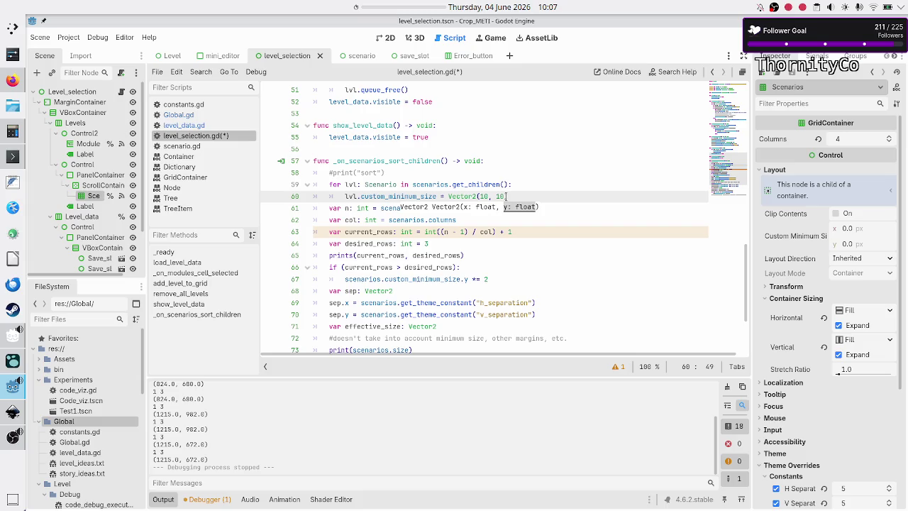
Save and rerun, test Basic tape operations maximized and restored, then add a line after 60
key(F5)
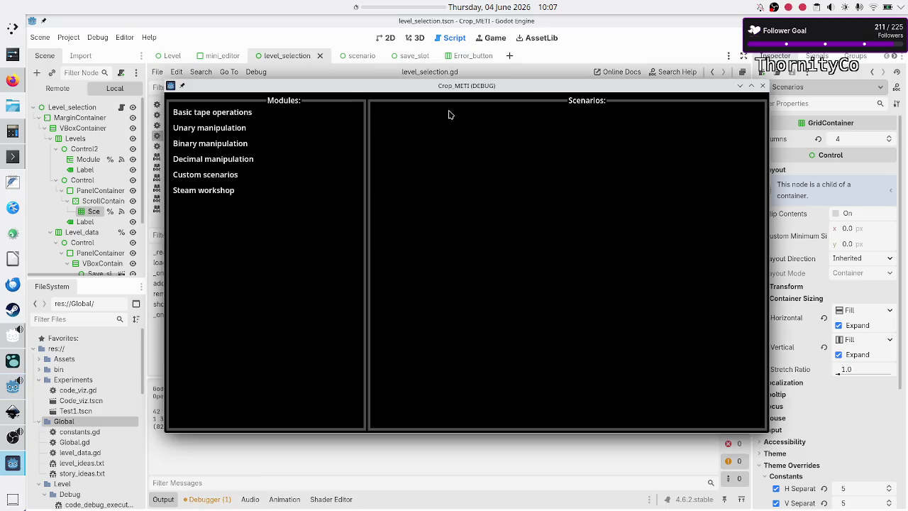
click(250, 111)
double_click(486, 86)
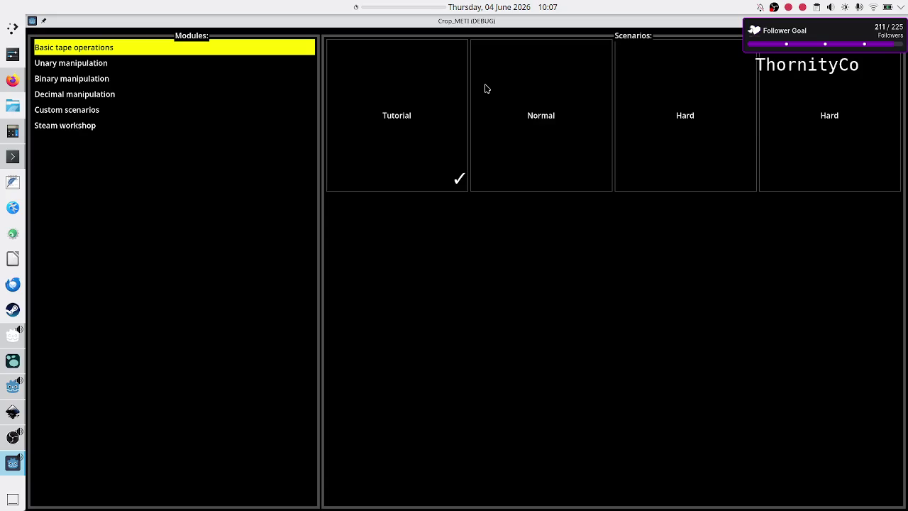
double_click(524, 23)
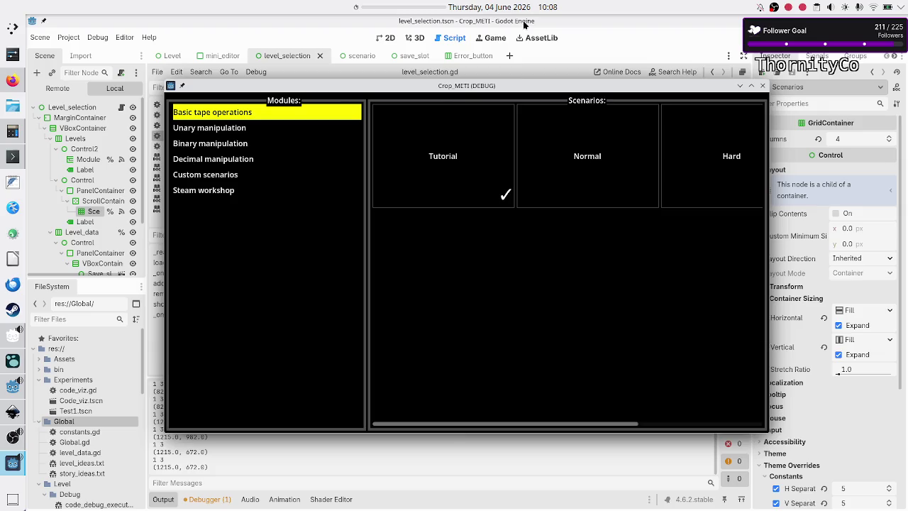
click(762, 86)
click(538, 196)
key(Return)
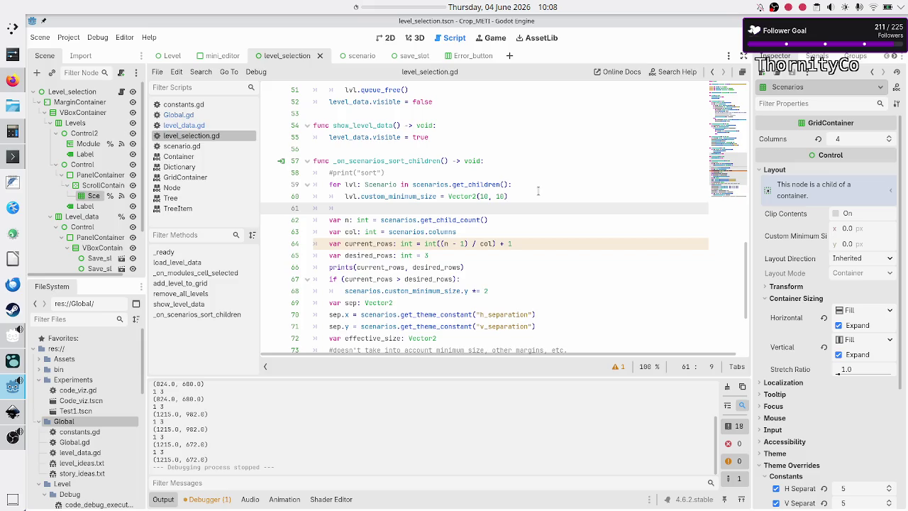
Write 'await get_tree().process_frame' on line 61 using autocomplete
text(wait)
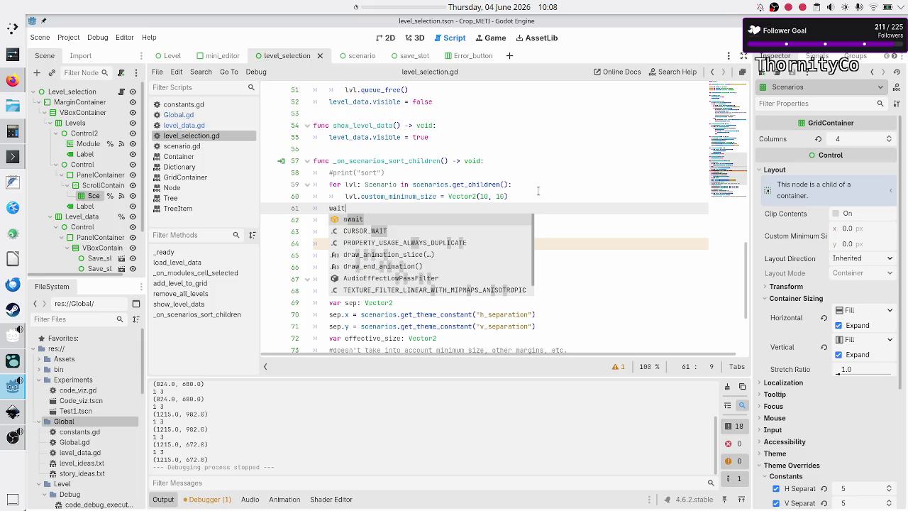
key(BackSpace)
key(Return)
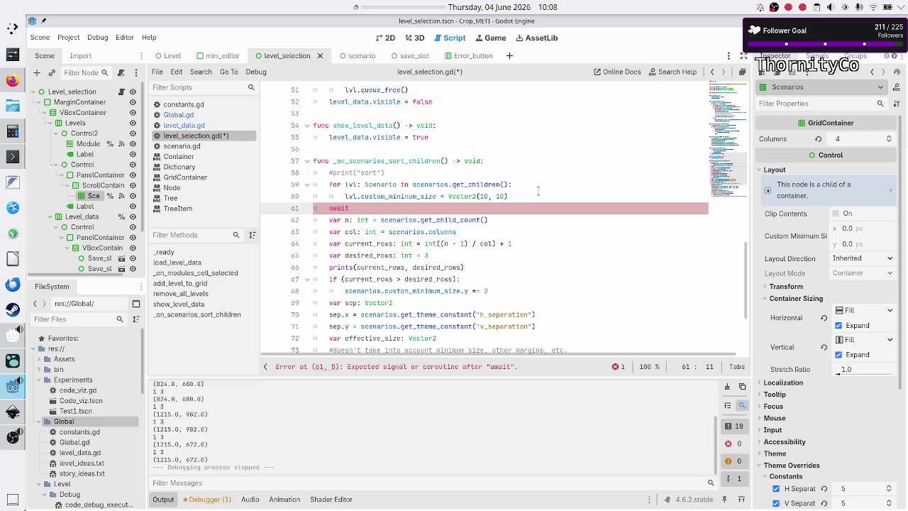
text(get_)
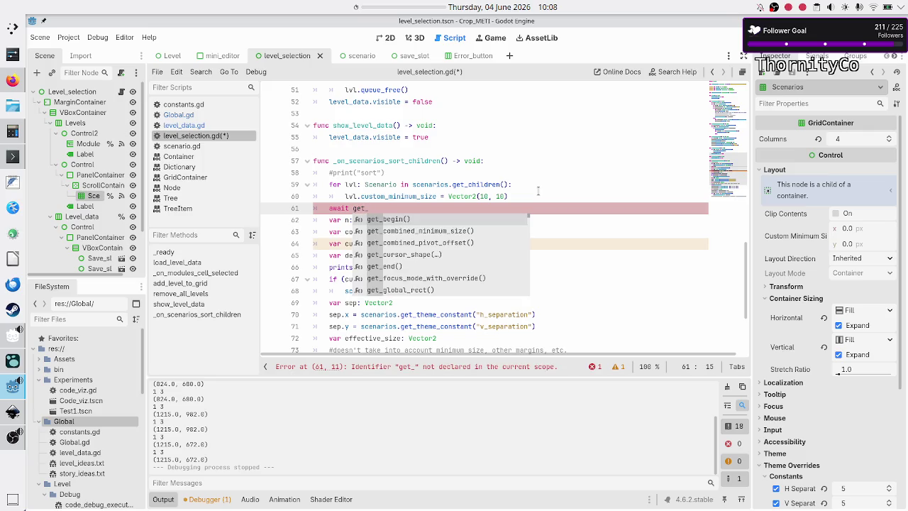
text(tr)
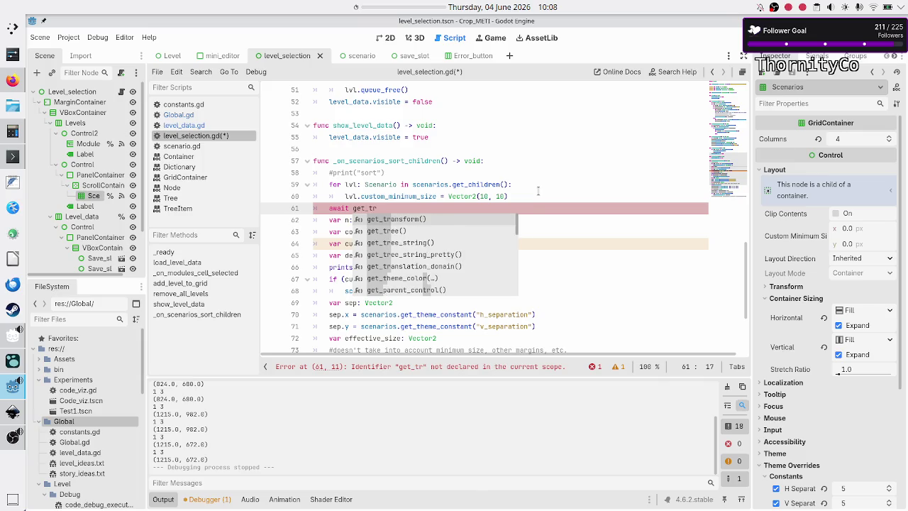
key(Down)
key(Return)
text(crea)
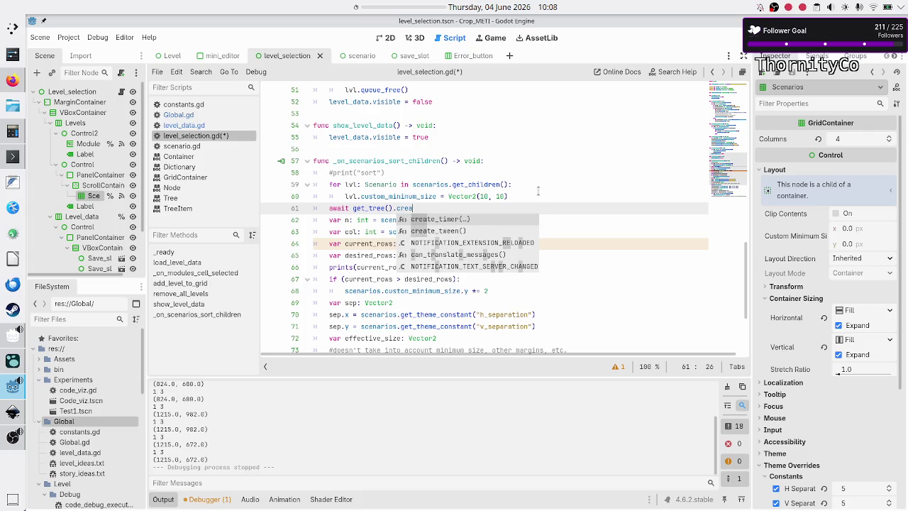
key(Return)
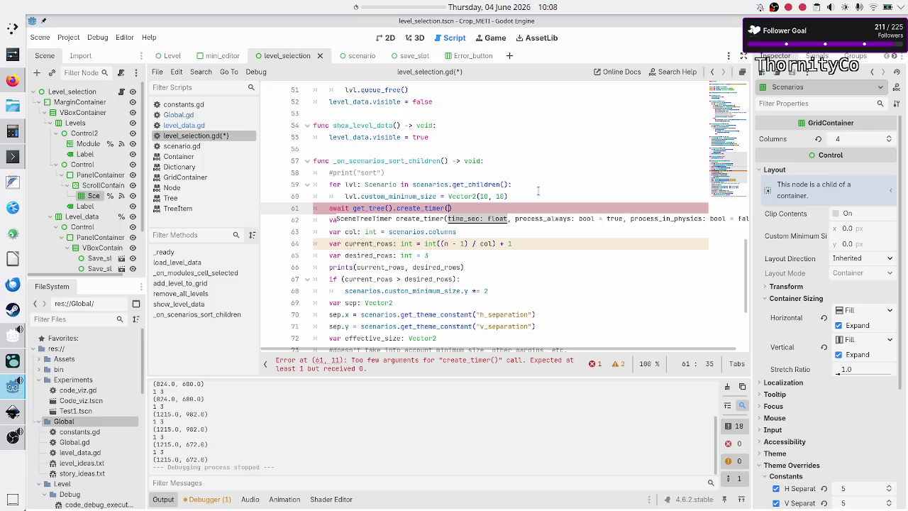
key(BackSpace)
key(BackSpace)
key(BackSpace)
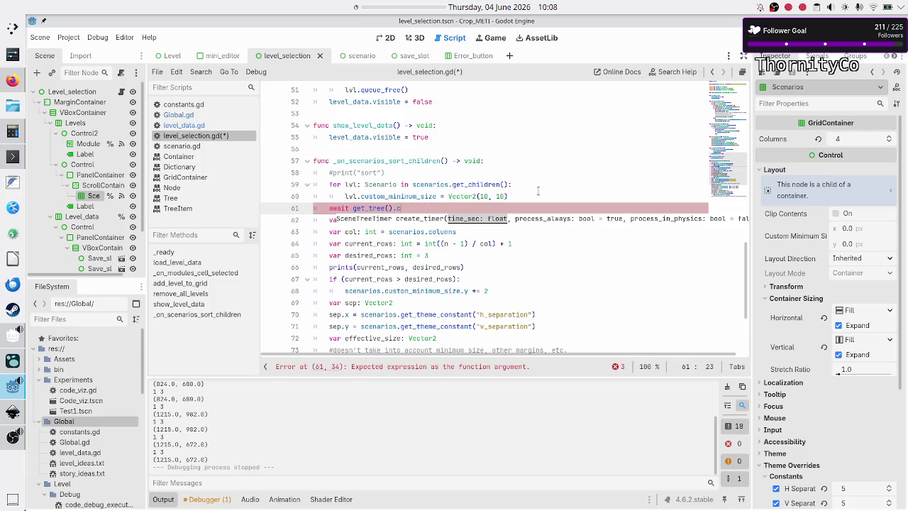
text(pro)
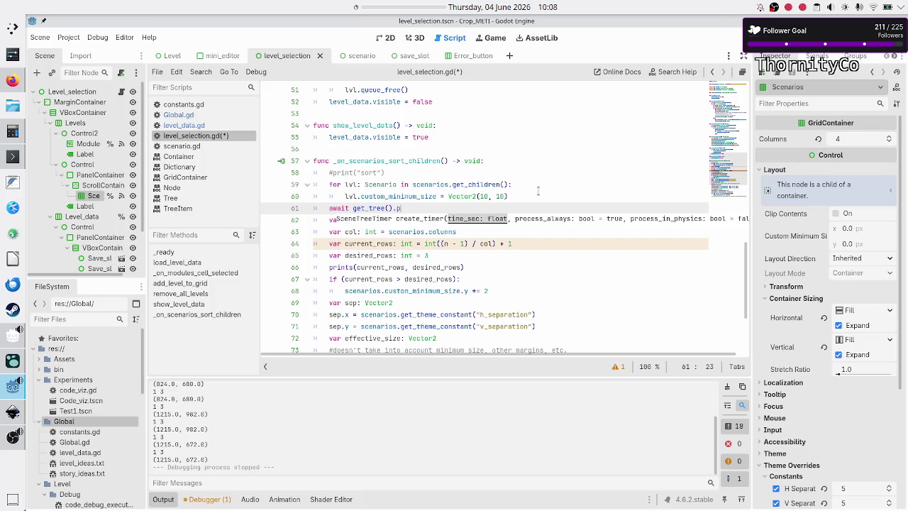
key(Return)
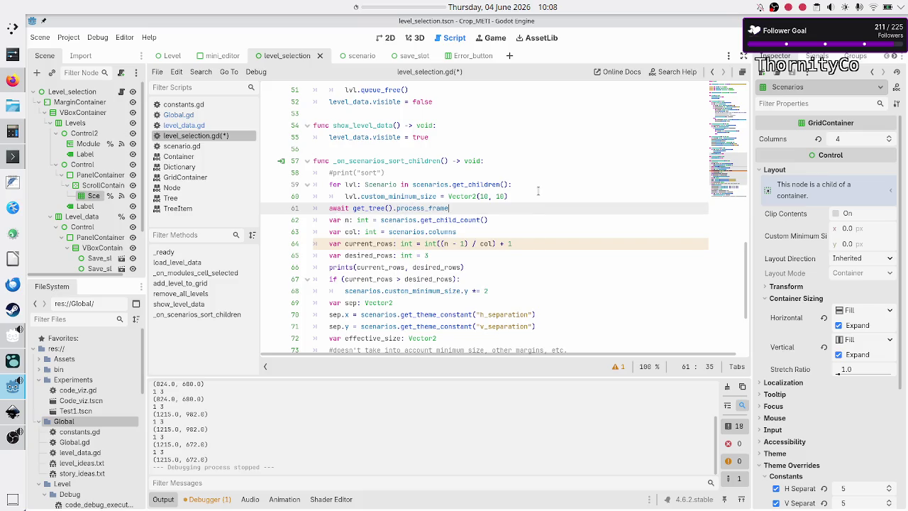
Duplicate the await line twice more, save and run, and show Basic tape operations
key(Return)
key(Up)
key(shift+End)
key(ctrl+c)
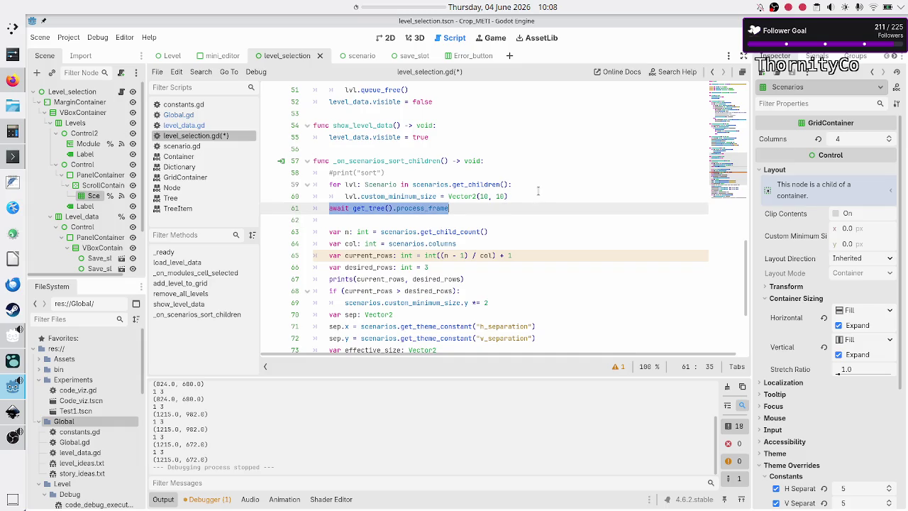
key(Down)
key(Return)
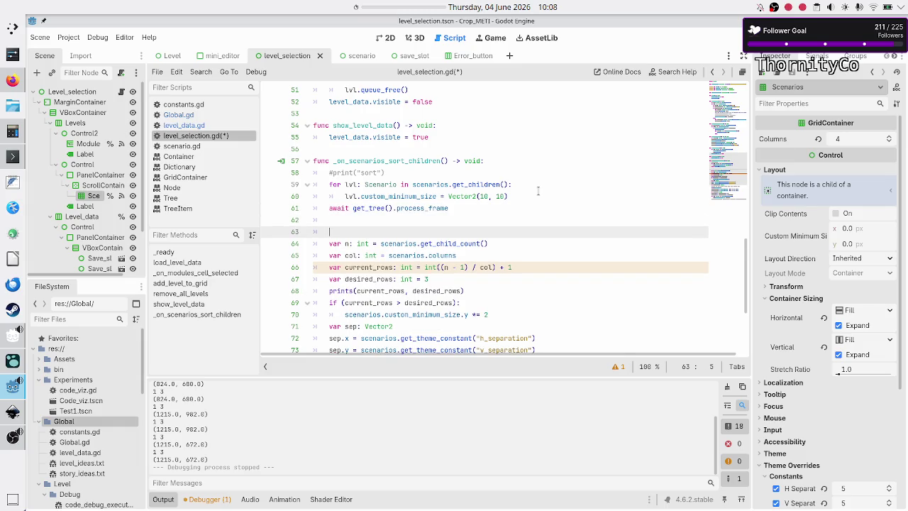
key(ctrl+v)
key(Up)
key(ctrl+v)
key(F5)
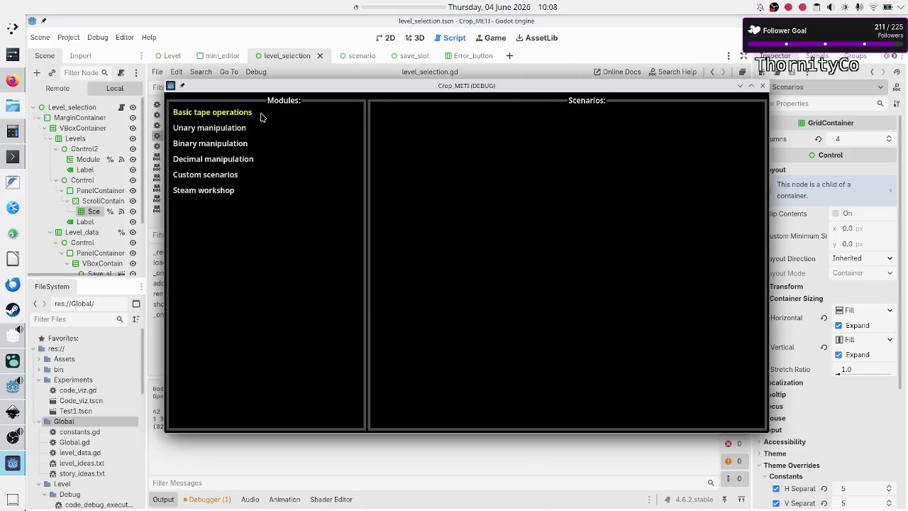
click(260, 114)
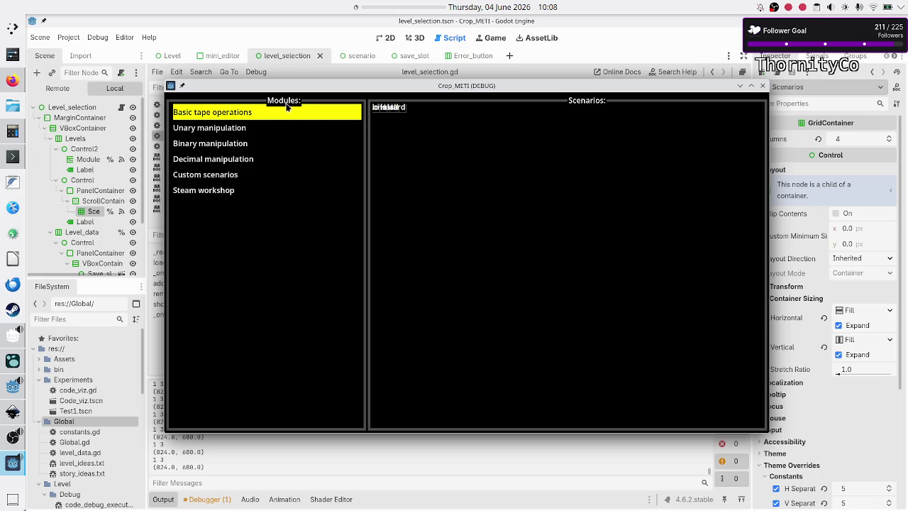
Maximize the game window, then restore it to its smaller size to check tile overlap
double_click(507, 89)
double_click(571, 22)
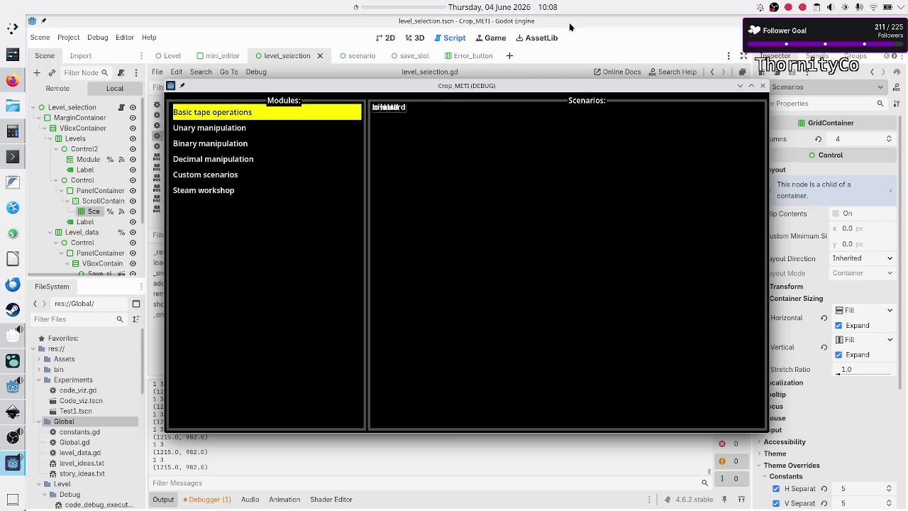
Stop the game and inspect custom_minimum_size in the final sizing loop near line 82
click(763, 86)
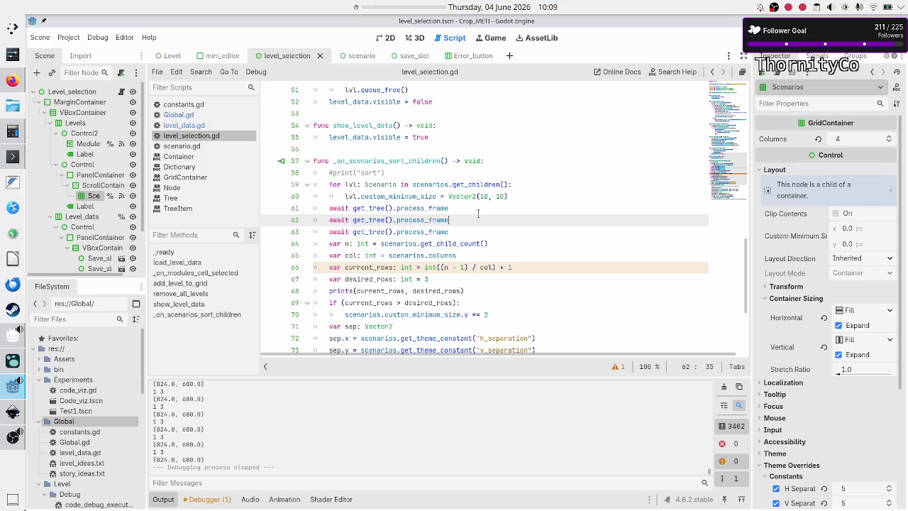
scroll(391, 202, down, 4)
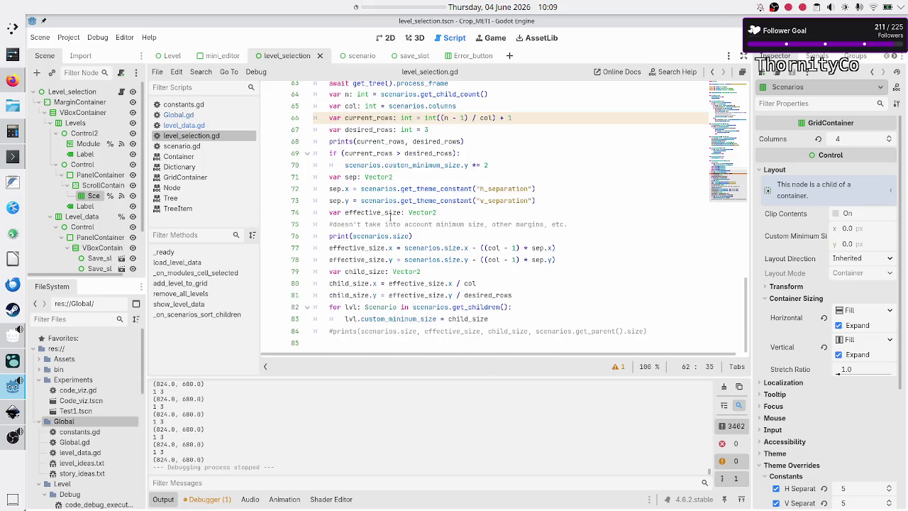
double_click(406, 318)
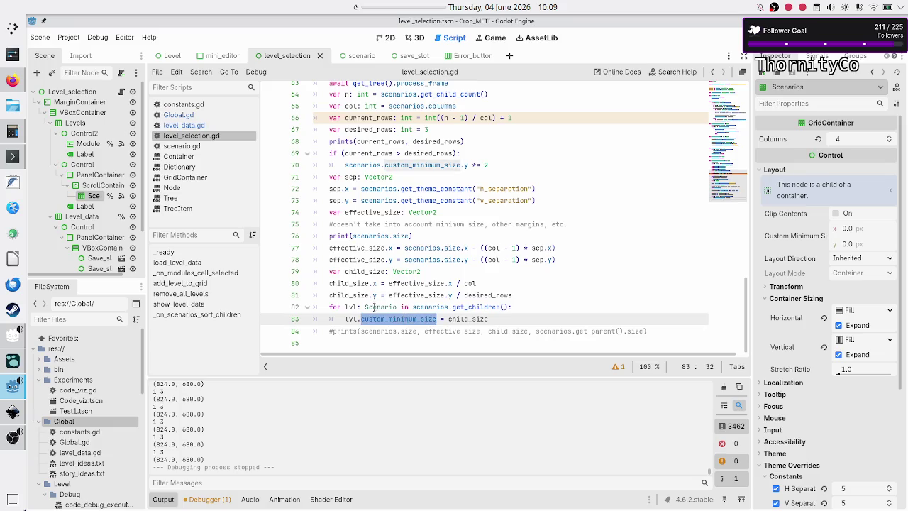
drag(345, 307, 402, 307)
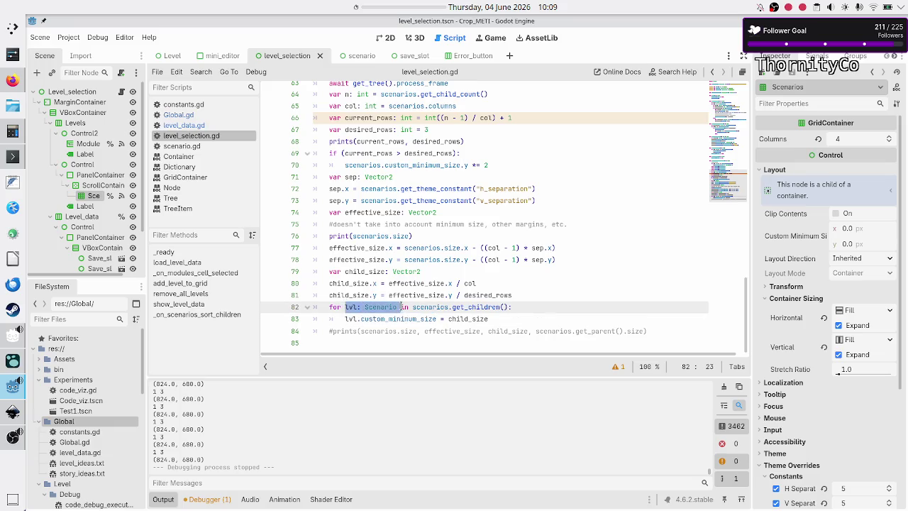
click(512, 307)
scroll(460, 182, up, 4)
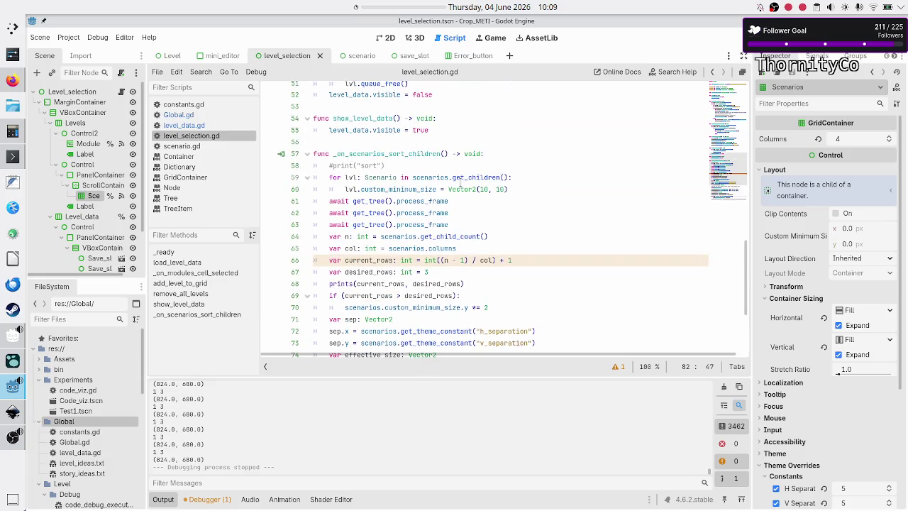
Delete the three await process_frame lines below line 60
click(523, 187)
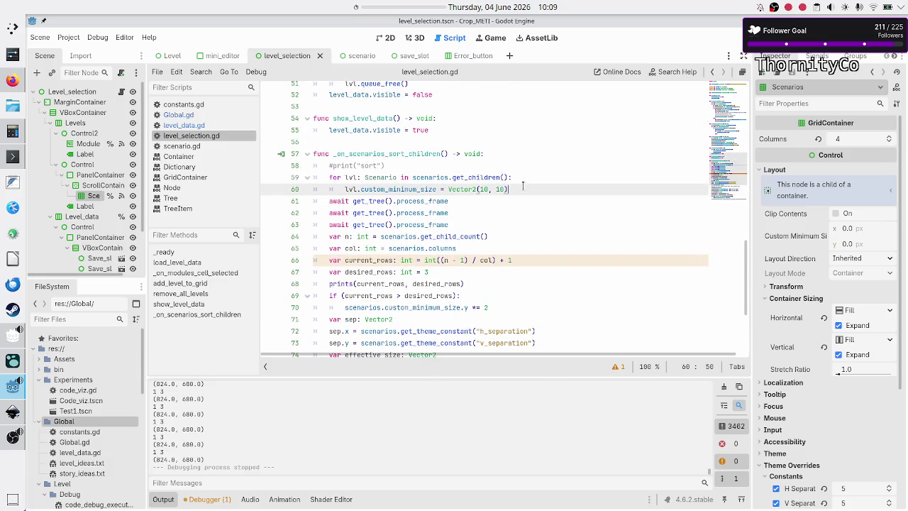
key(Down)
key(Home)
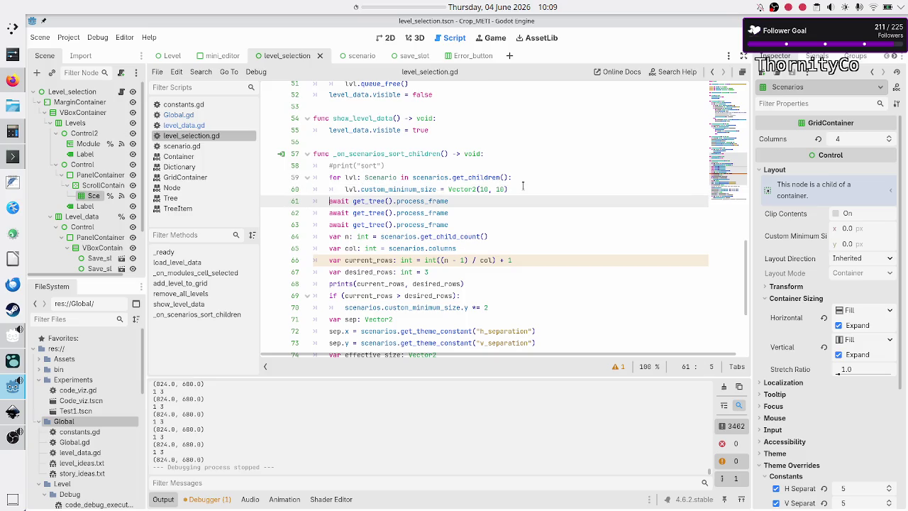
key(shift+Down)
key(shift+Down)
key(shift+End)
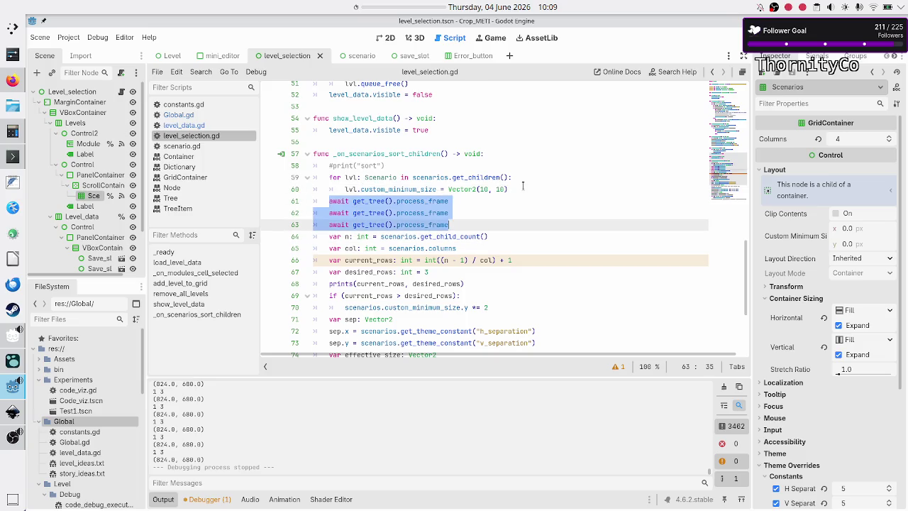
key(ctrl+shift+k)
key(Up)
key(Up)
Comment out the tile-reset for loop and its body line with #
key(Home)
key(Home)
text(#)
key(Down)
text(#)
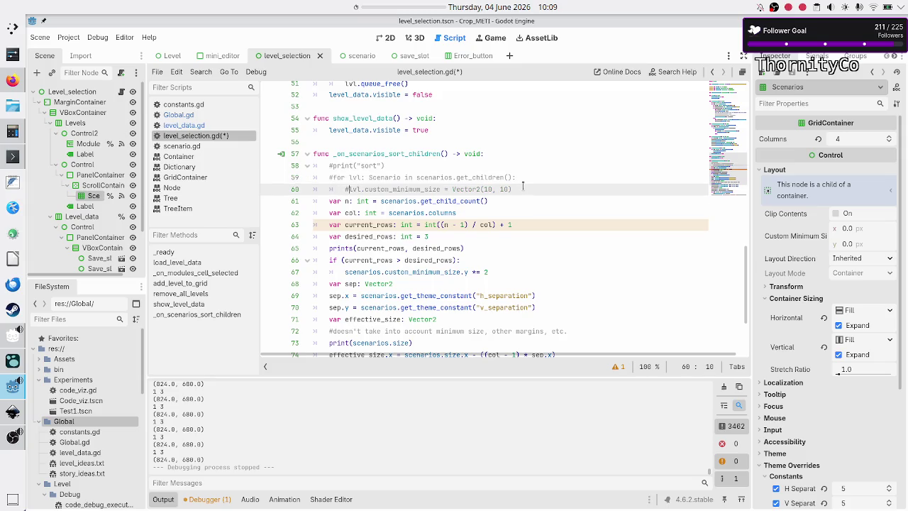
key(Down)
key(Down)
key(Down)
key(Down)
key(Down)
key(Down)
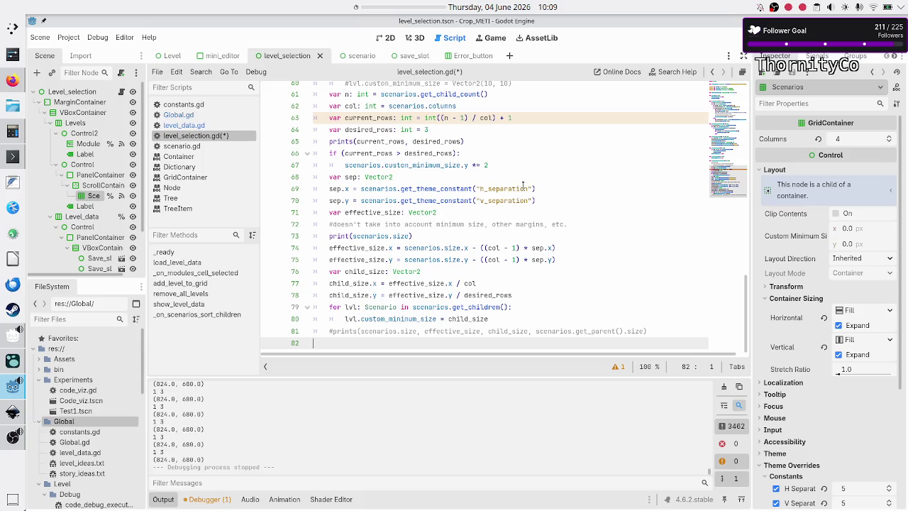
Open a new line above print(scenarios.size) and begin typing an await get_tree call
key(Up)
key(Up)
key(Up)
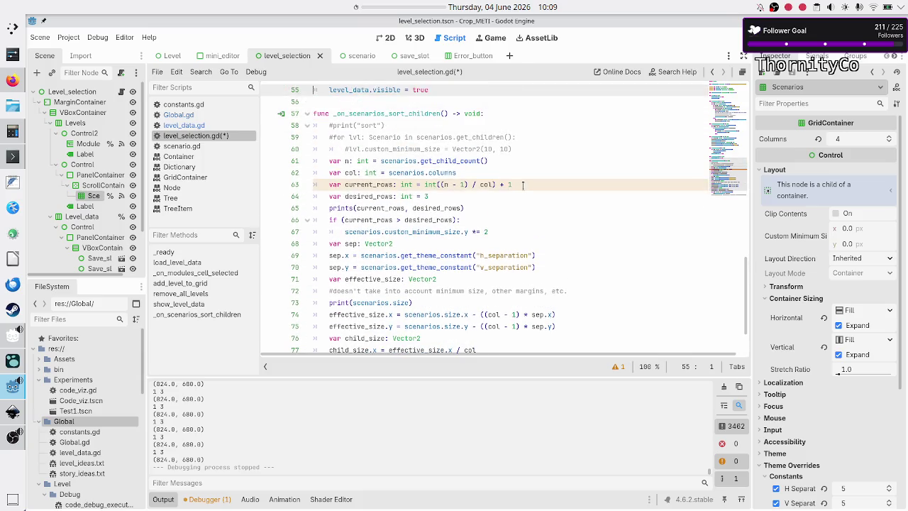
key(Down)
key(Down)
key(Down)
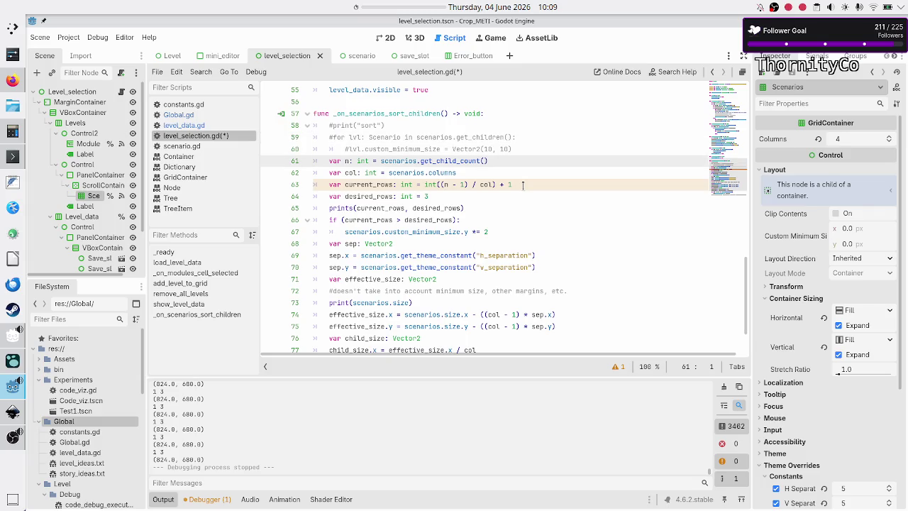
key(Down)
key(Down)
key(Down)
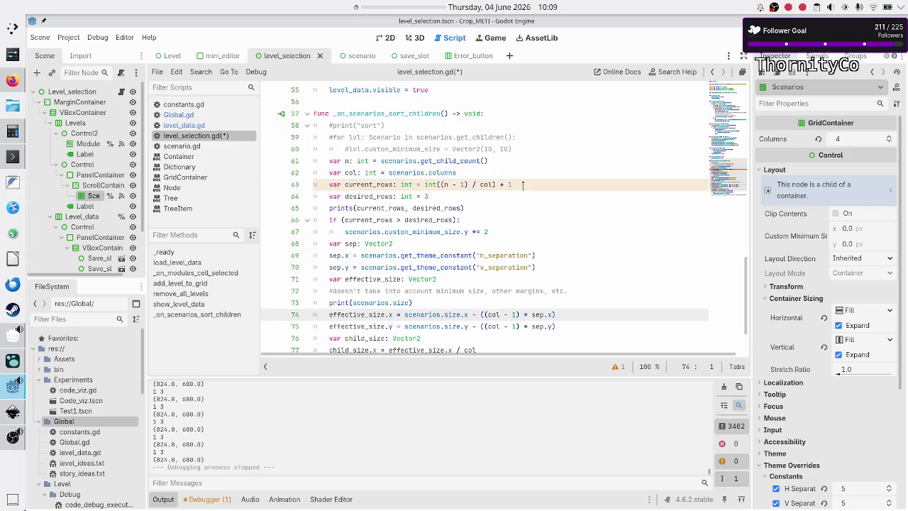
key(Left)
key(Up)
key(End)
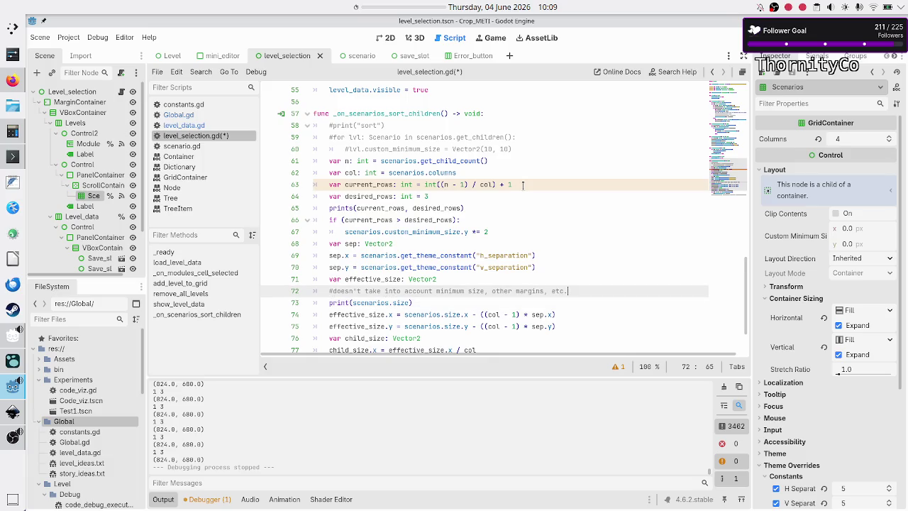
key(Return)
text(print)
key(BackSpace)
key(BackSpace)
key(BackSpace)
text(away get)
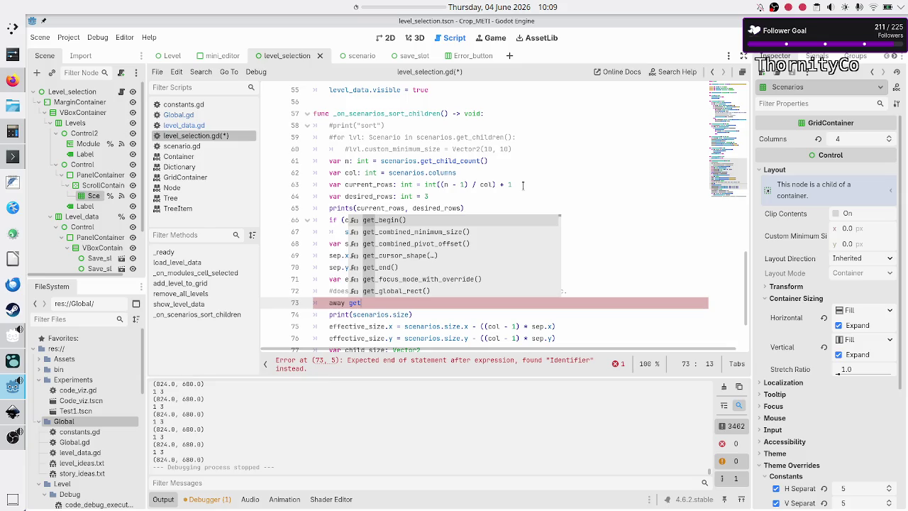
Extend line 73 with get_tree() and start typing process_frame
click(523, 185)
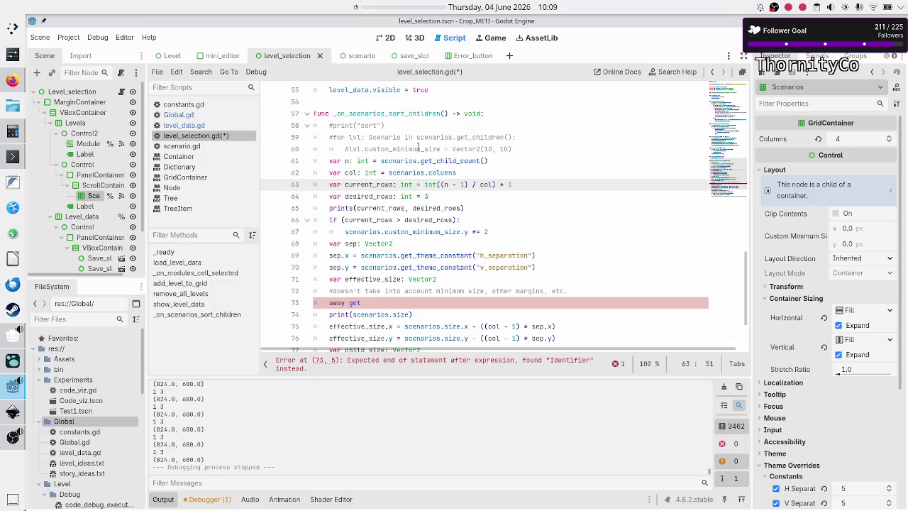
click(460, 302)
text(_tree)
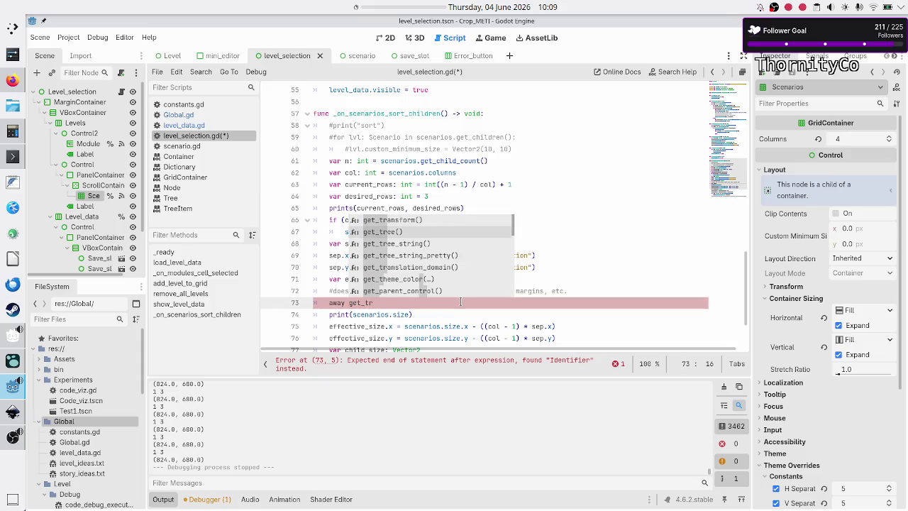
key(Return)
text(.a)
key(BackSpace)
text(proce)
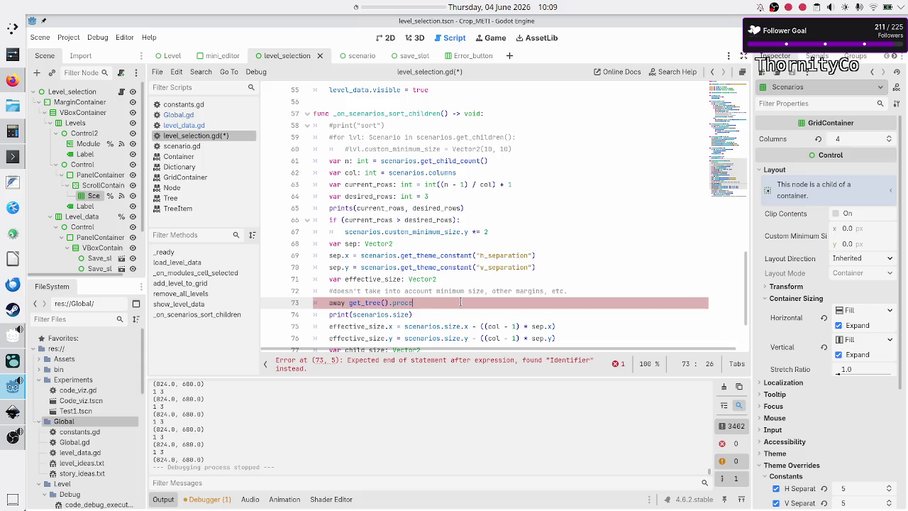
Fix 'away' to 'await', complete process_frame, remove the extra space, and run the game
key(Left)
key(Left)
key(Left)
key(Left)
key(BackSpace)
text(it)
key(Down)
click(461, 301)
key(ctrl+space)
key(Return)
key(Left)
key(Left)
key(Left)
key(BackSpace)
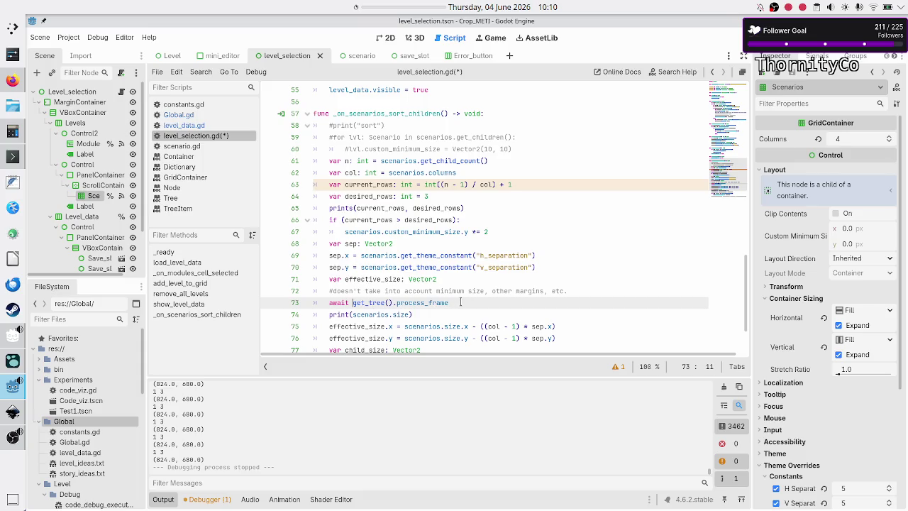
key(F6)
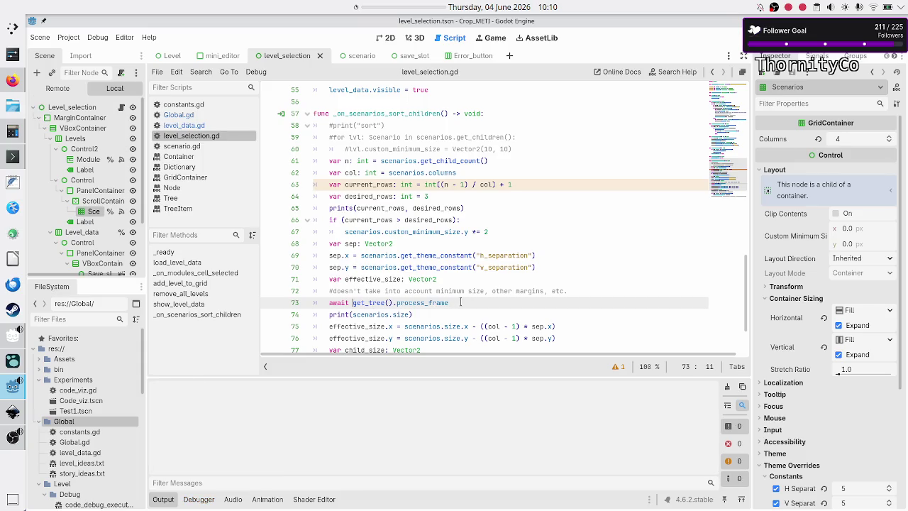
Open Basic tape operations, maximize then restore the game window, and close the game
click(242, 112)
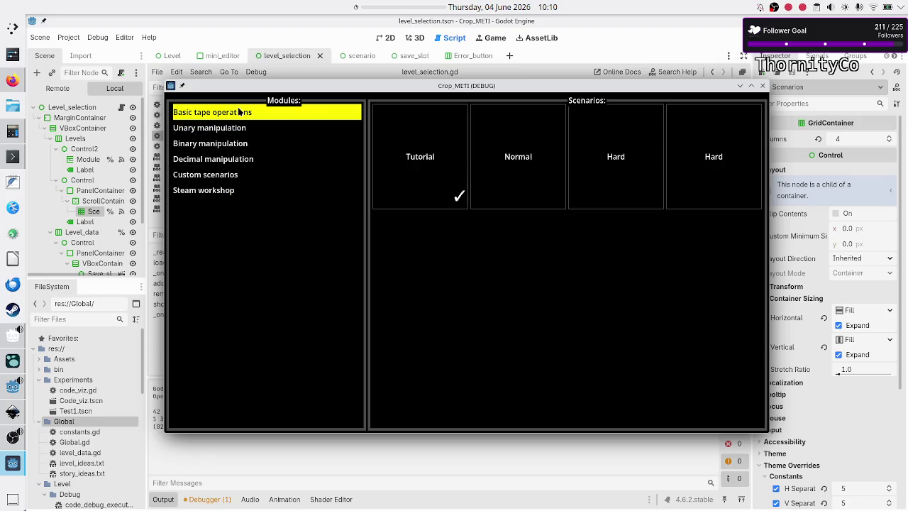
double_click(477, 86)
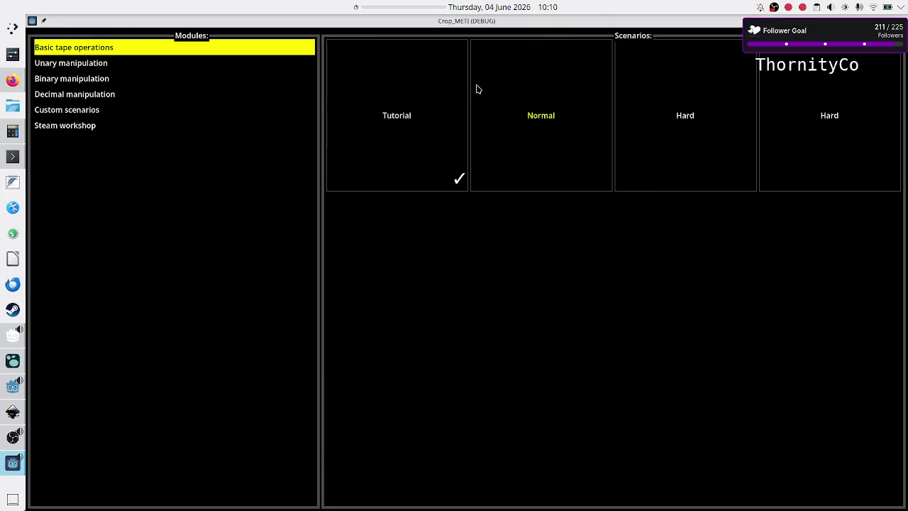
double_click(537, 24)
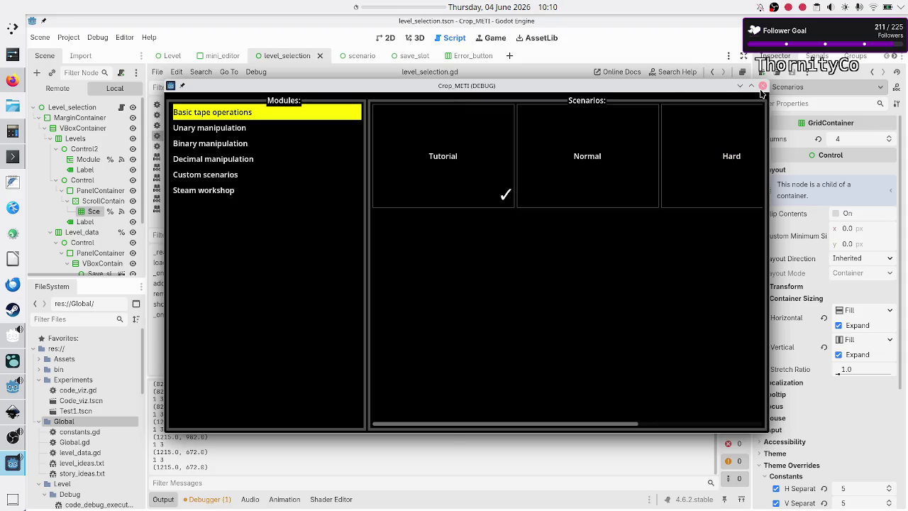
click(762, 90)
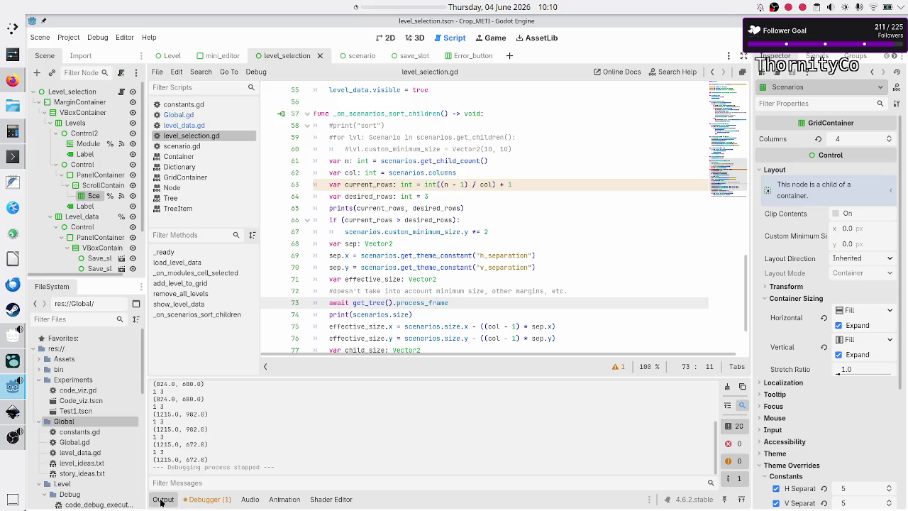
scroll(190, 450, up, 3)
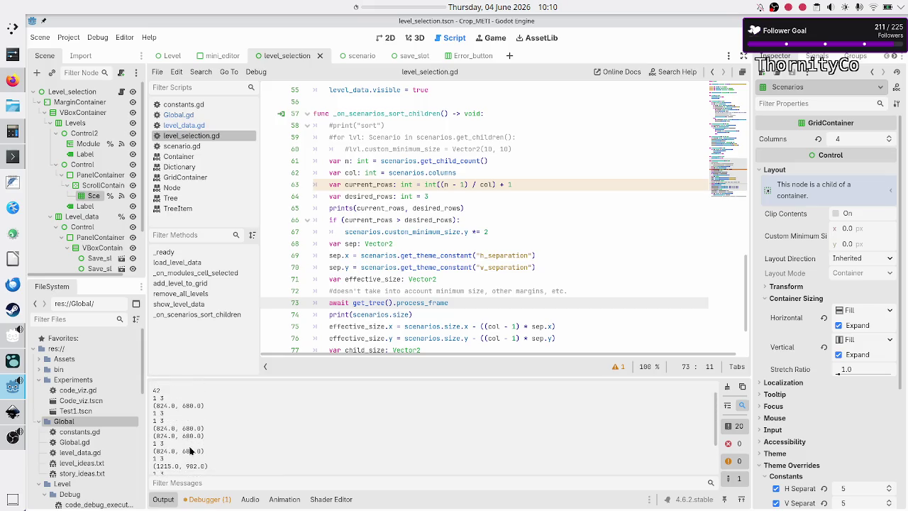
scroll(190, 451, down, 3)
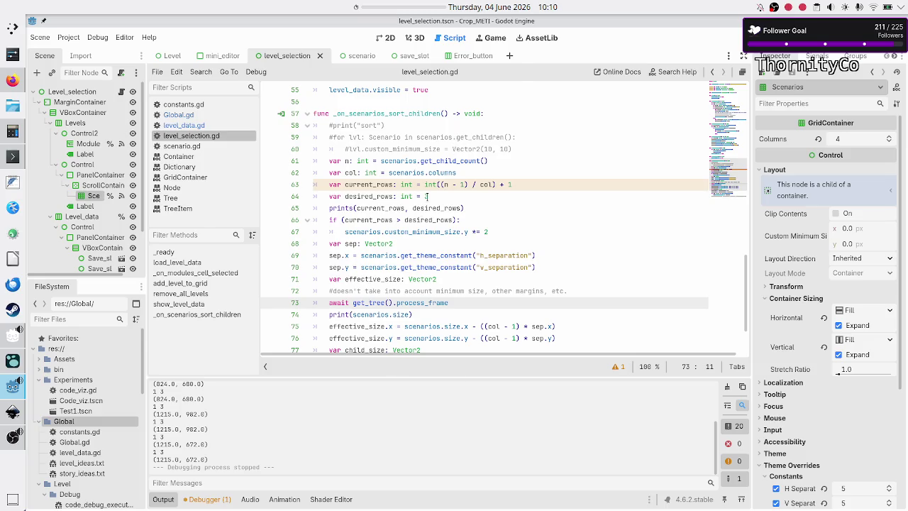
scroll(426, 196, down, 2)
double_click(400, 319)
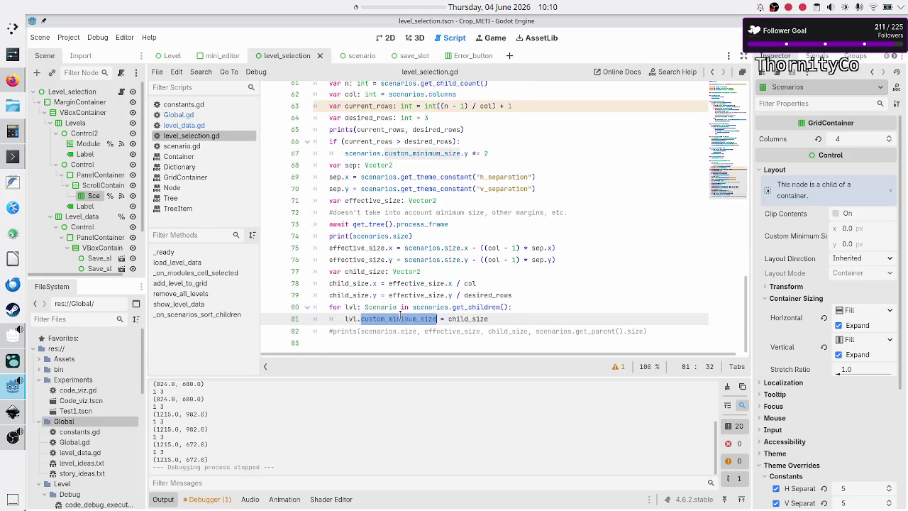
scroll(528, 220, up, 2)
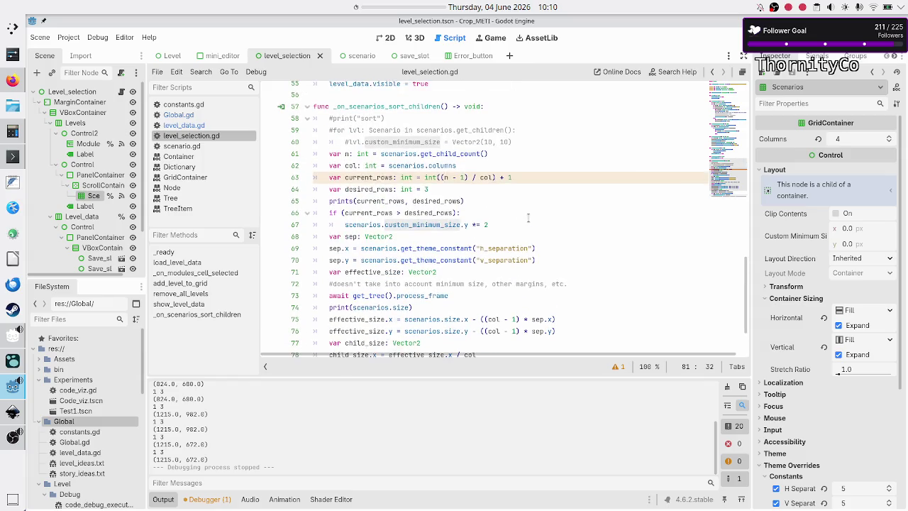
scroll(527, 218, down, 2)
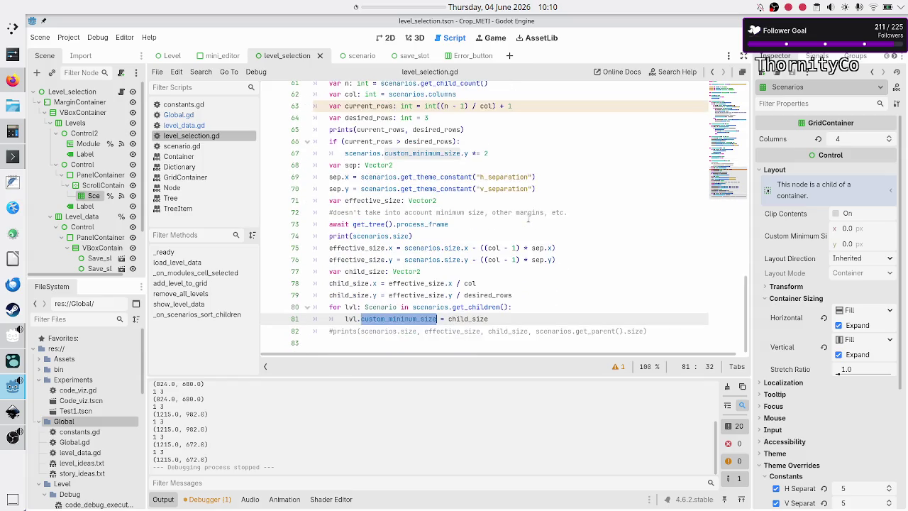
click(504, 153)
drag(504, 153, 325, 142)
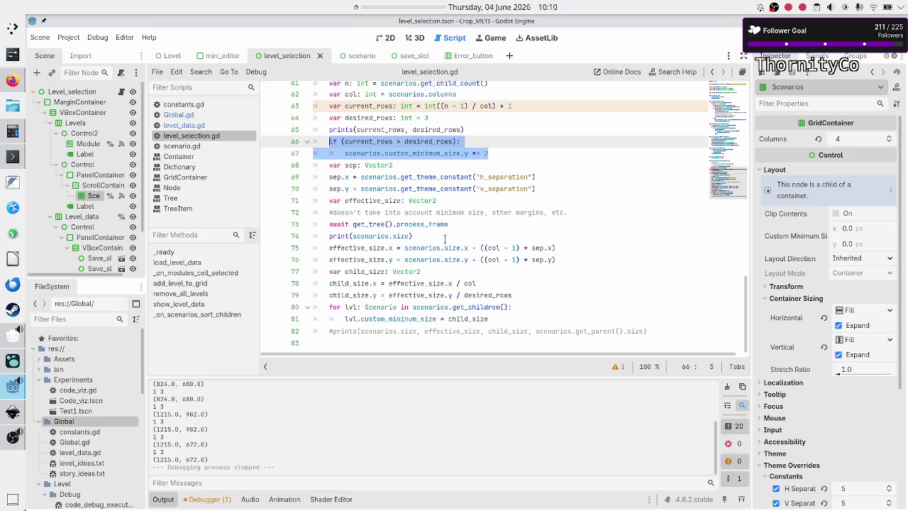
double_click(423, 319)
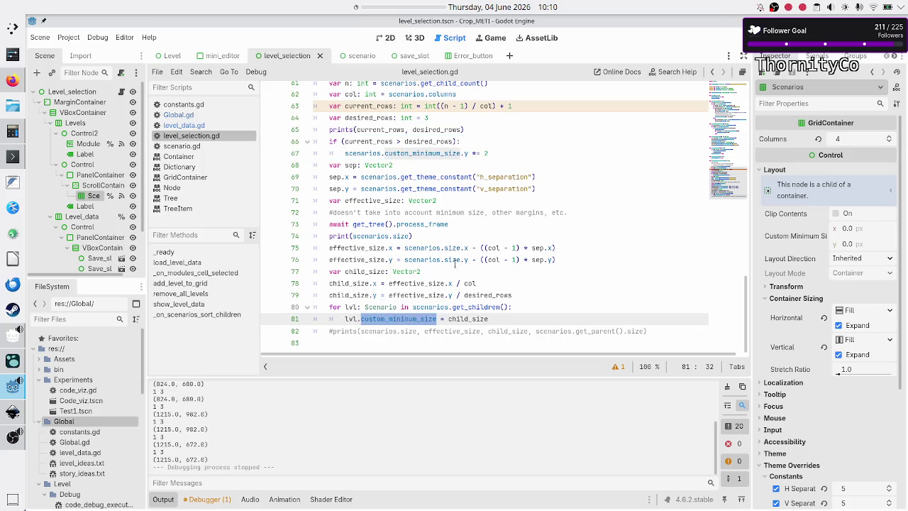
scroll(455, 263, up, 1)
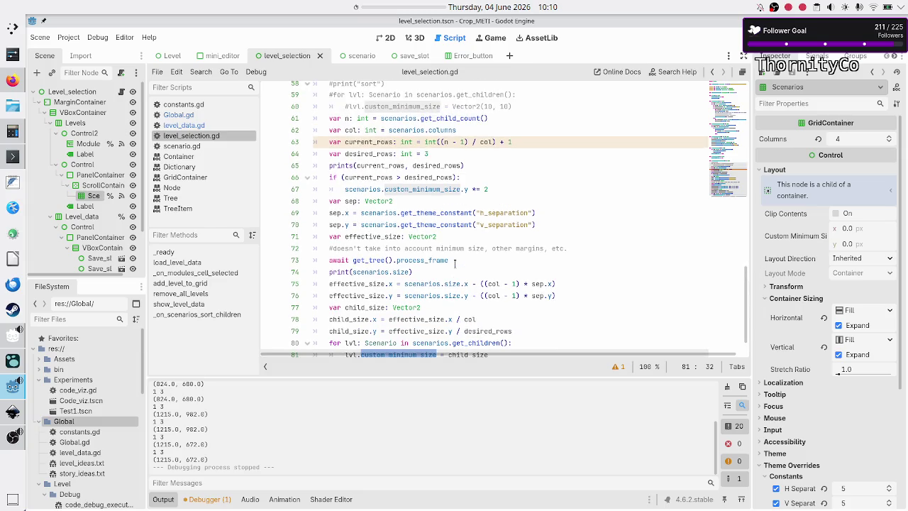
scroll(455, 262, down, 1)
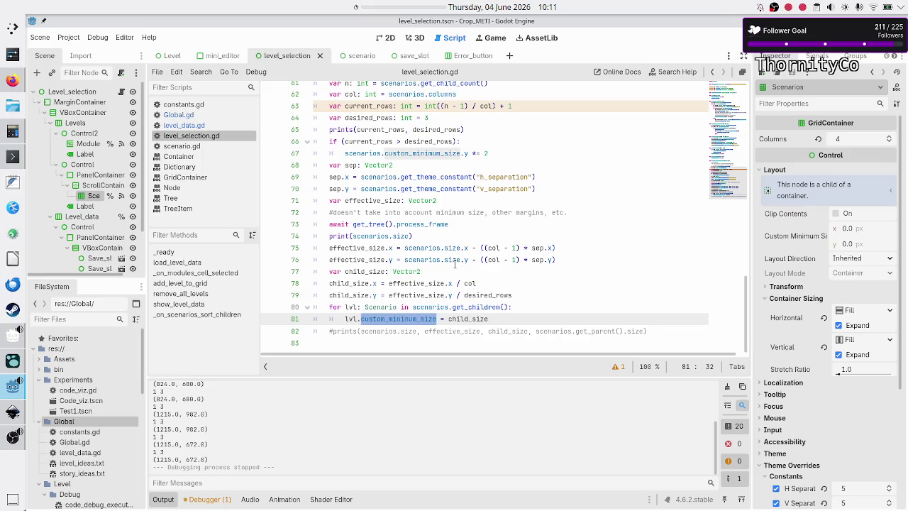
Insert a blank line after line 81 and return to line 73
click(516, 321)
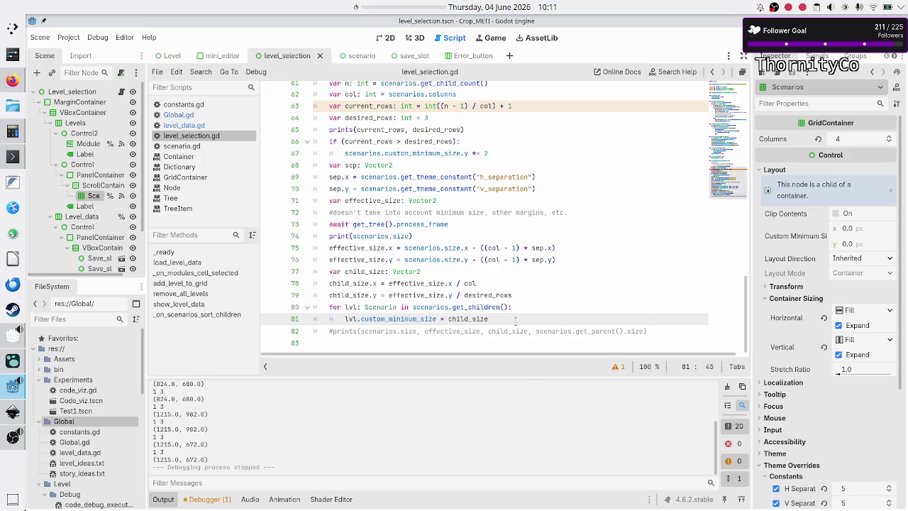
key(Return)
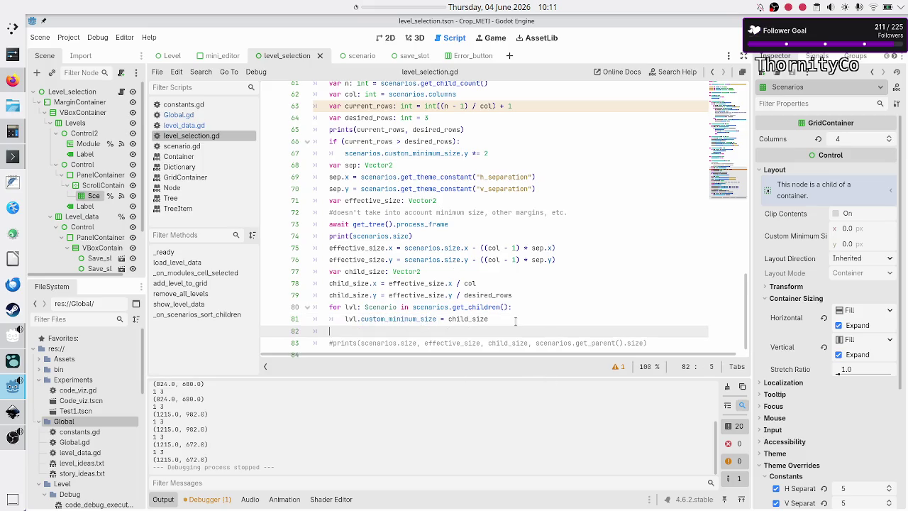
scroll(470, 259, up, 4)
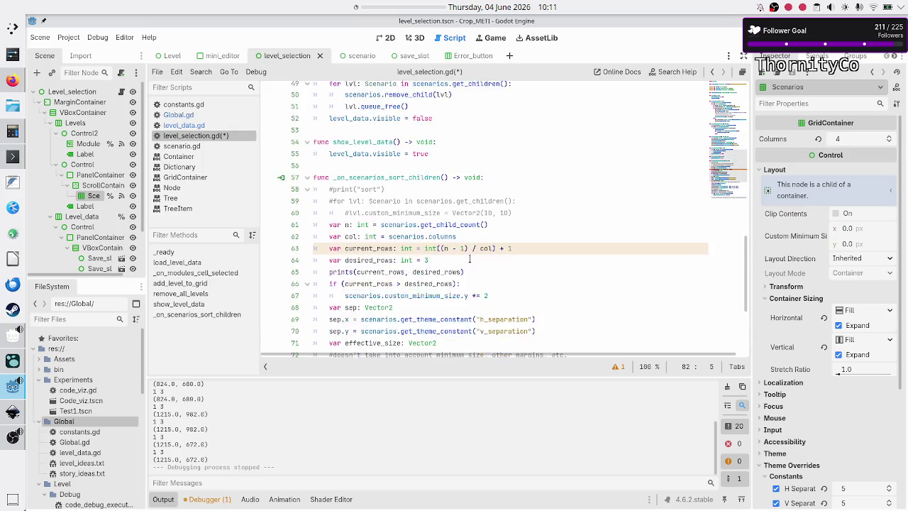
scroll(472, 259, down, 2)
scroll(473, 260, down, 3)
scroll(473, 259, up, 3)
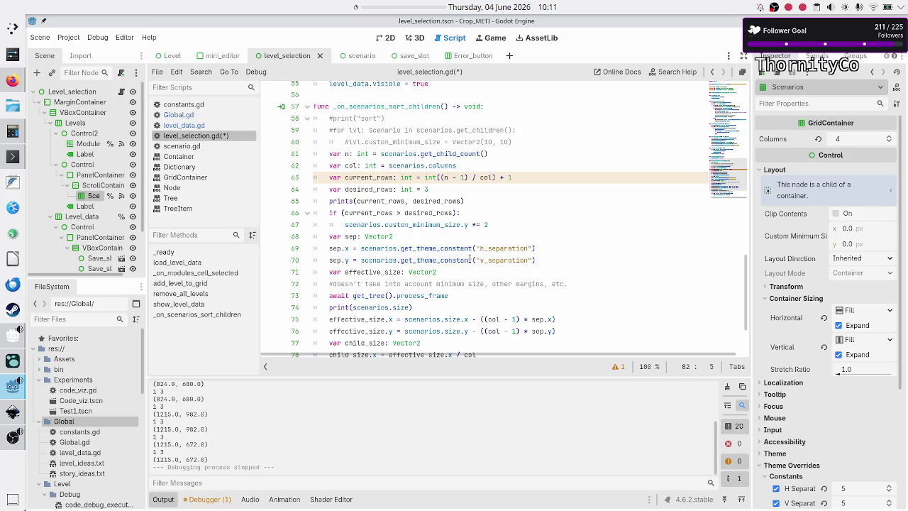
scroll(471, 260, down, 3)
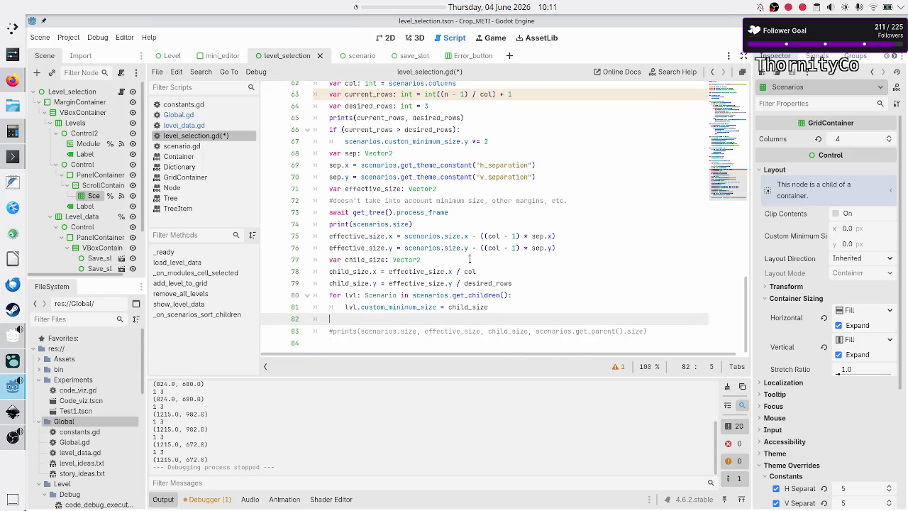
click(476, 211)
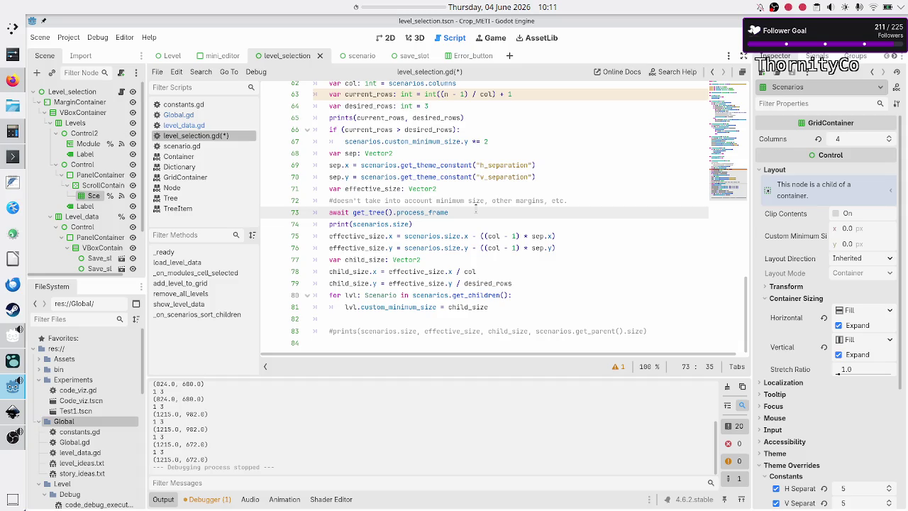
Uncomment the for lvl loop on line 59 and its body on line 60
key(Up)
key(Up)
key(Up)
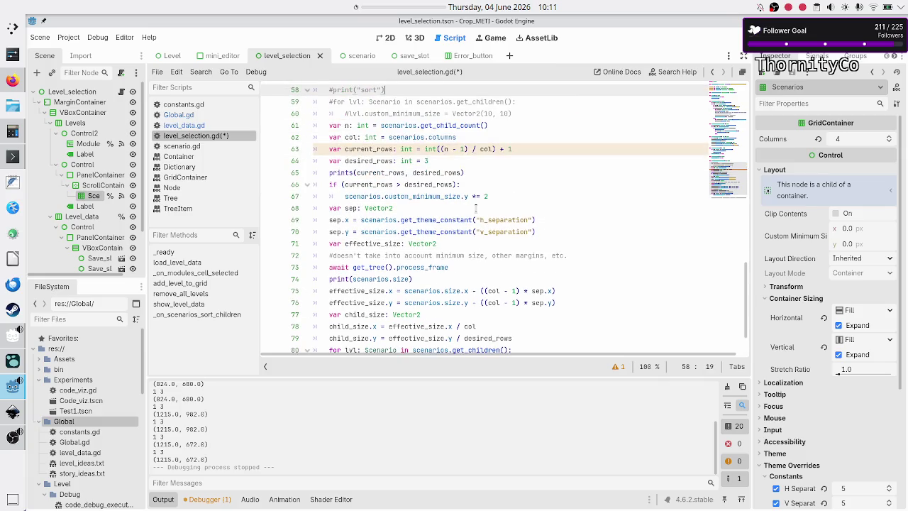
key(Up)
key(Up)
key(Down)
key(Down)
key(Down)
key(Down)
key(Up)
key(Delete)
key(Down)
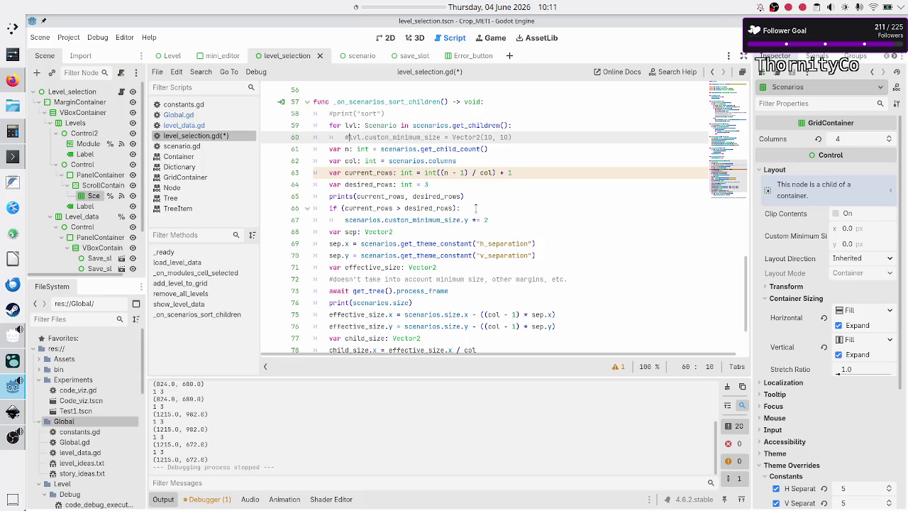
key(BackSpace)
key(Down)
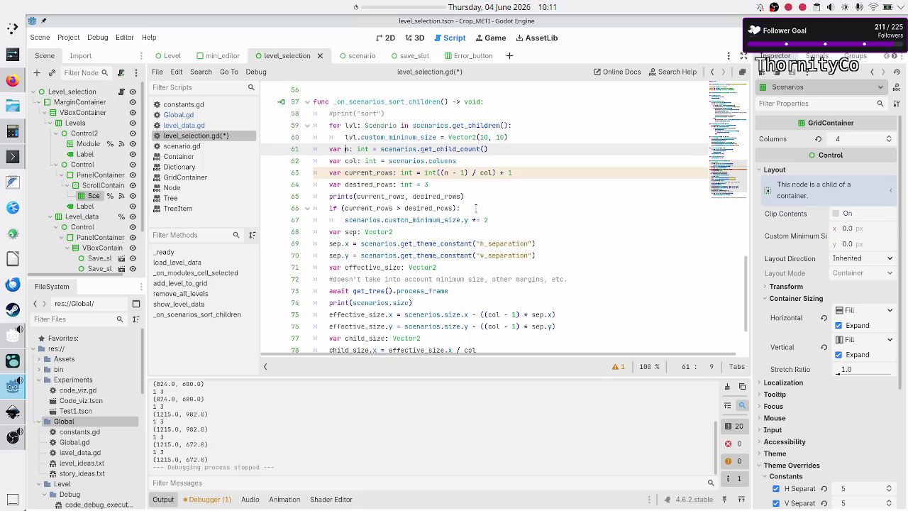
Delete the Vector2(10, 10) assignment, leaving line 60 as just 'lvl.'
key(Up)
key(End)
key(BackSpace)
key(BackSpace)
key(BackSpace)
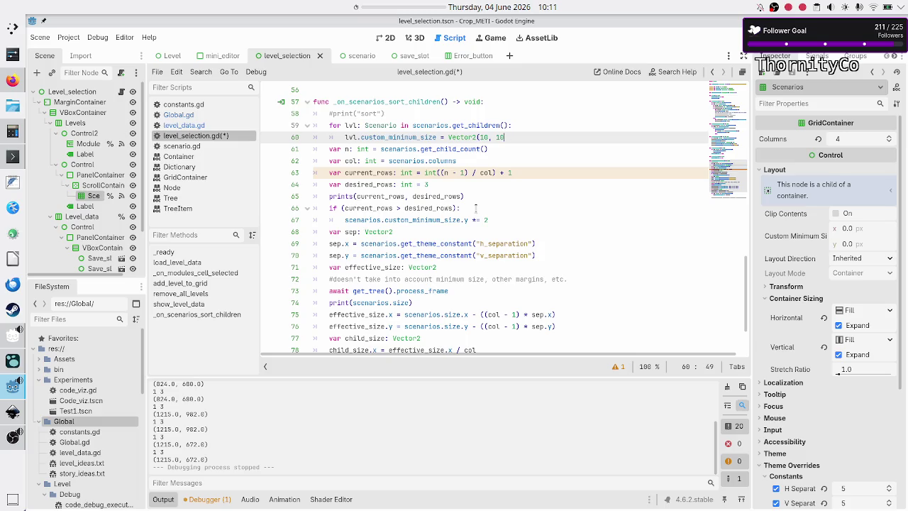
key(BackSpace)
key(BackSpace)
key(BackSpace)
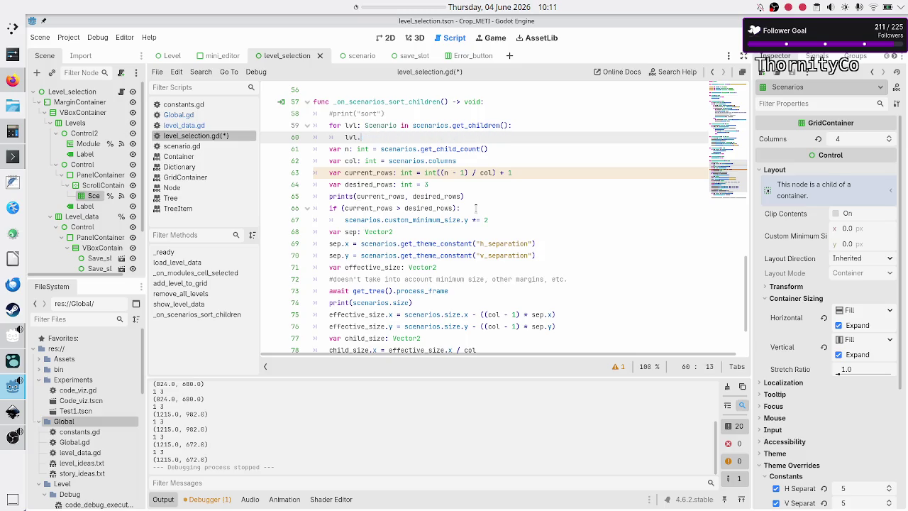
Make the edited line set the tile's visible property to false
text(visi)
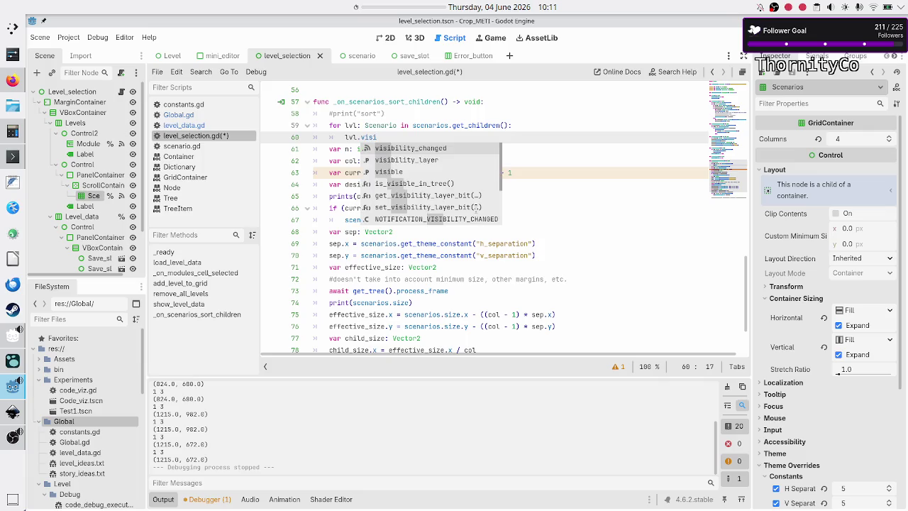
text(b)
key(Return)
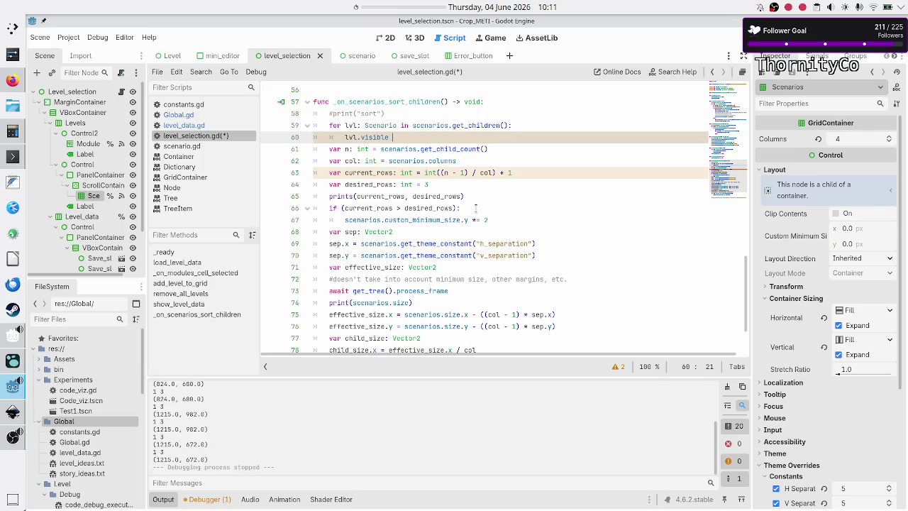
text(false)
key(Down)
key(Down)
key(Down)
key(Home)
Add lvl.visible = true inside the loop after line 80, then save and run the scene
key(Down)
key(Down)
key(Down)
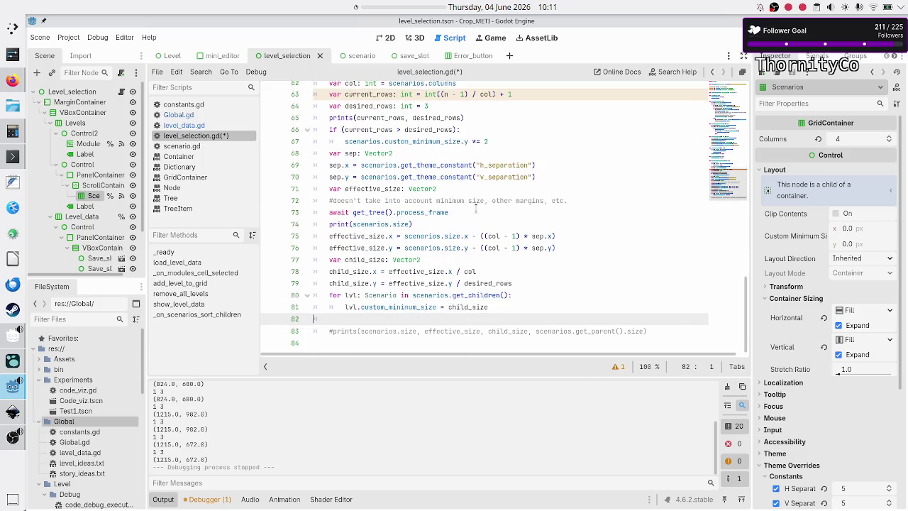
key(End)
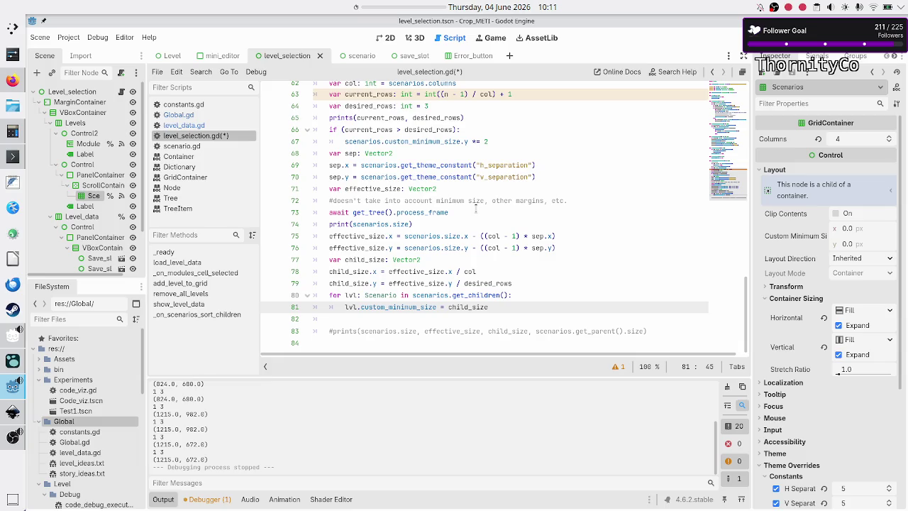
key(Up)
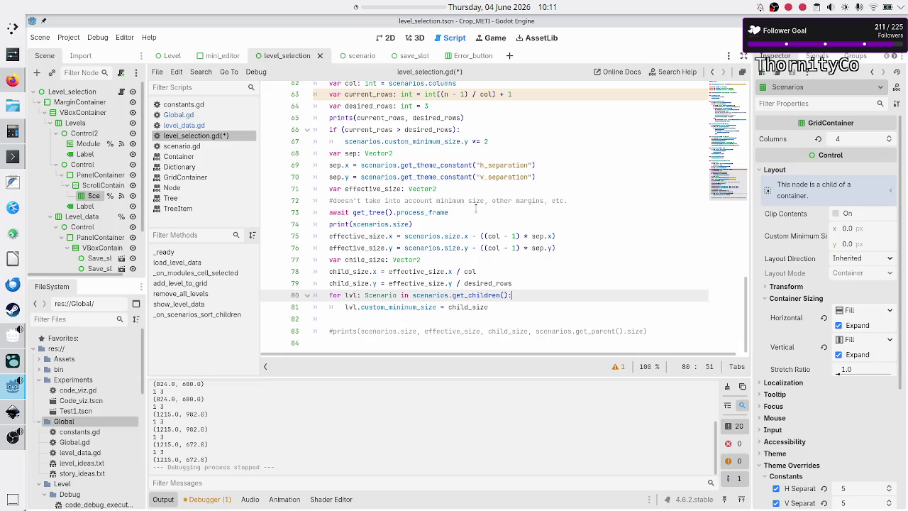
key(Return)
text(lvl.visi)
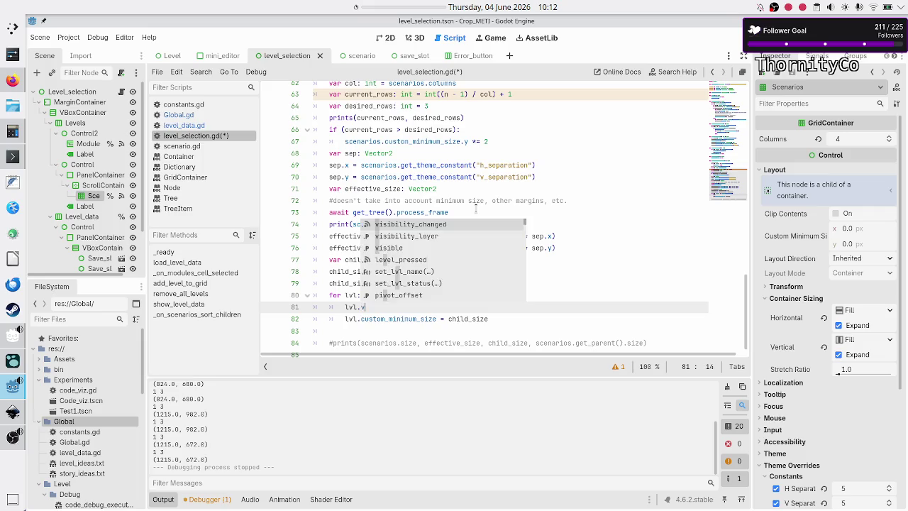
key(Down)
key(Down)
key(Return)
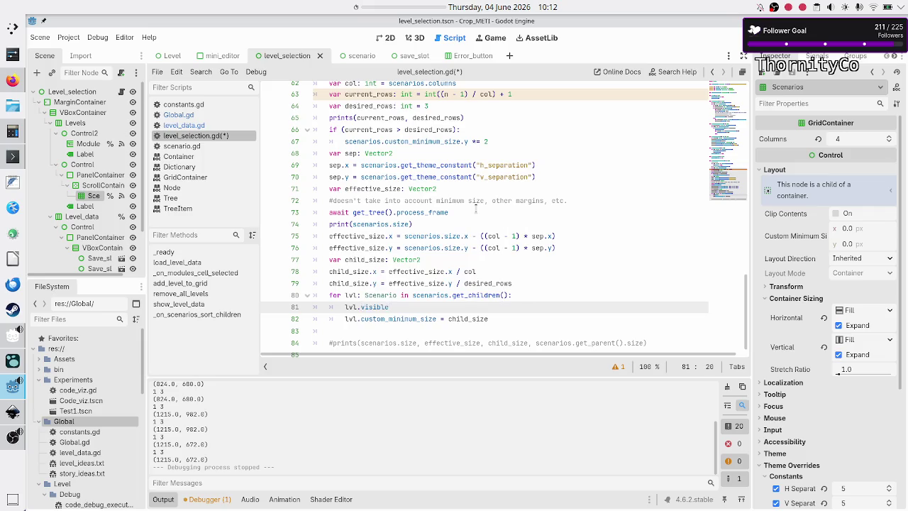
text(true)
key(F6)
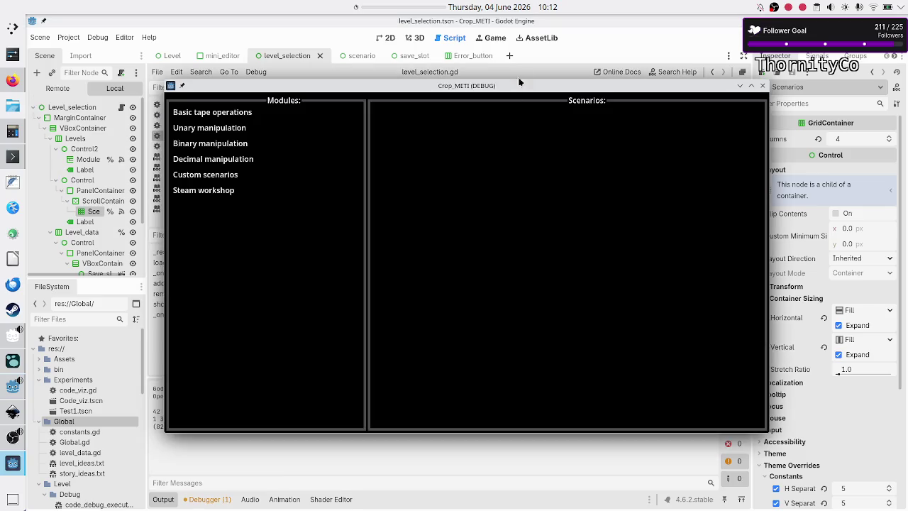
Show the Basic tape operations module's scenarios in the running game, then close the game window
click(217, 111)
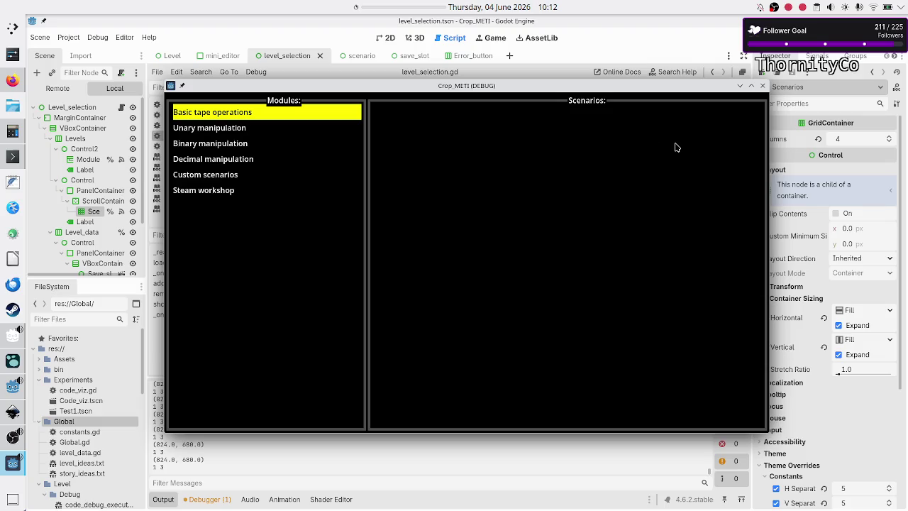
click(762, 86)
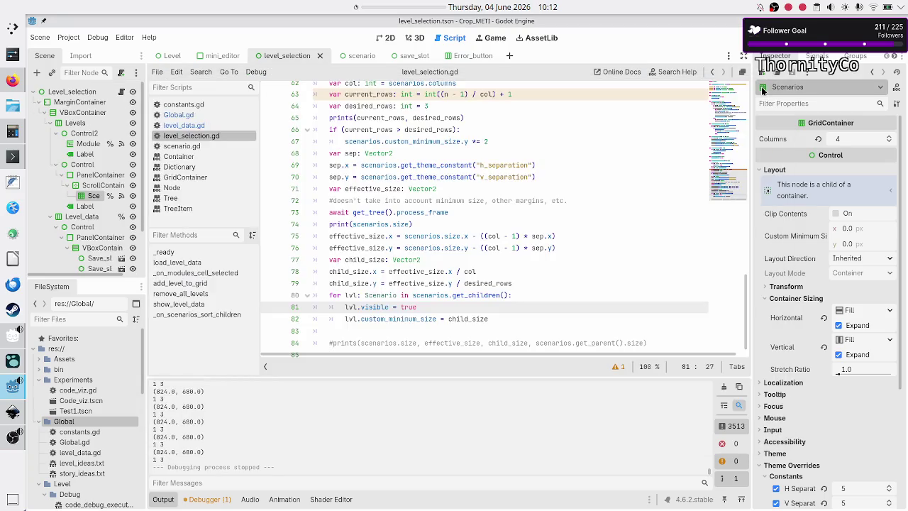
Inspect the false and true visibility lines in _on_scenarios_sort_children, then show the Scenarios node's signals
scroll(481, 227, up, 5)
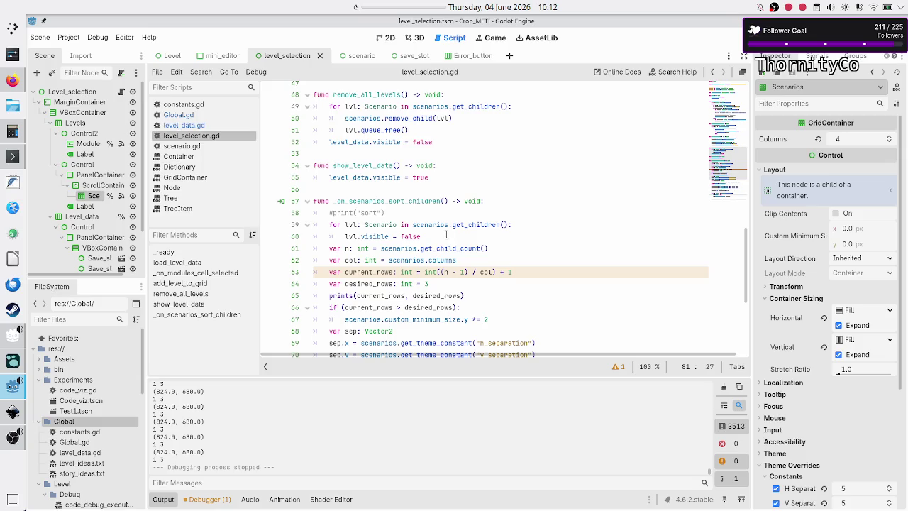
scroll(438, 281, down, 5)
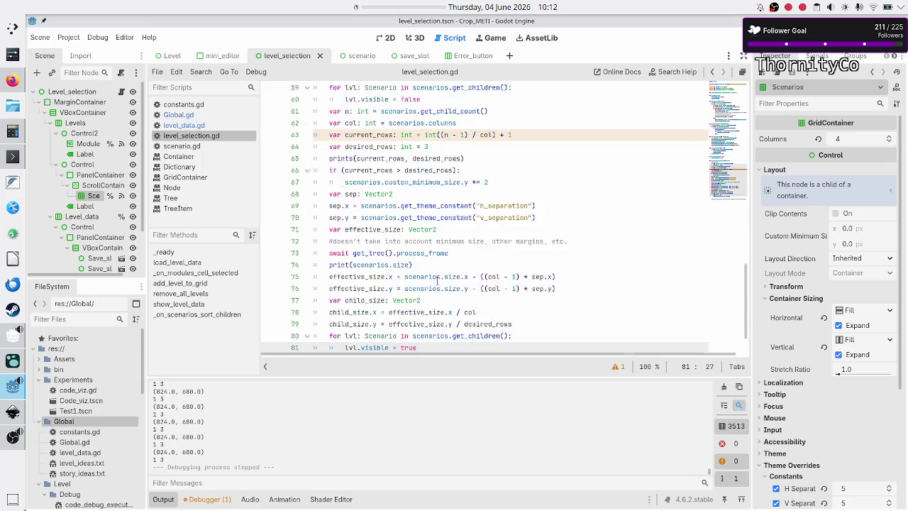
double_click(432, 295)
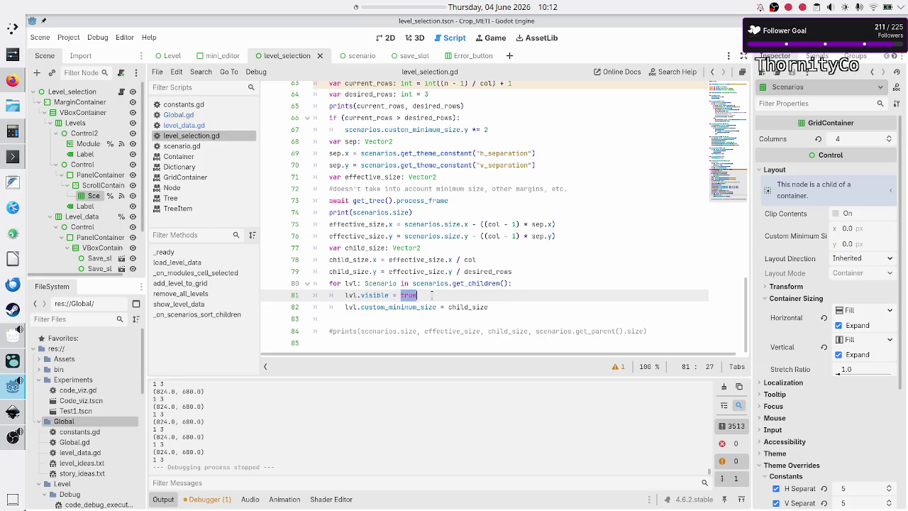
scroll(432, 294, up, 6)
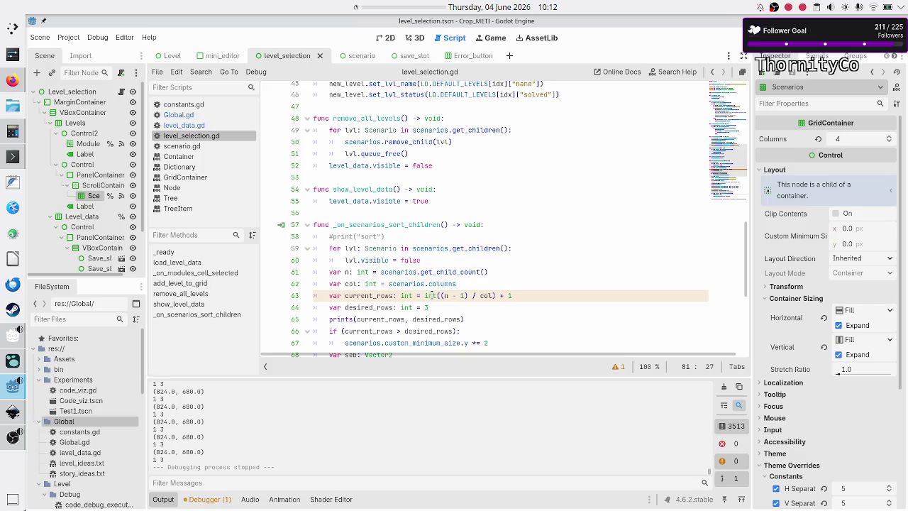
double_click(406, 260)
scroll(406, 259, down, 6)
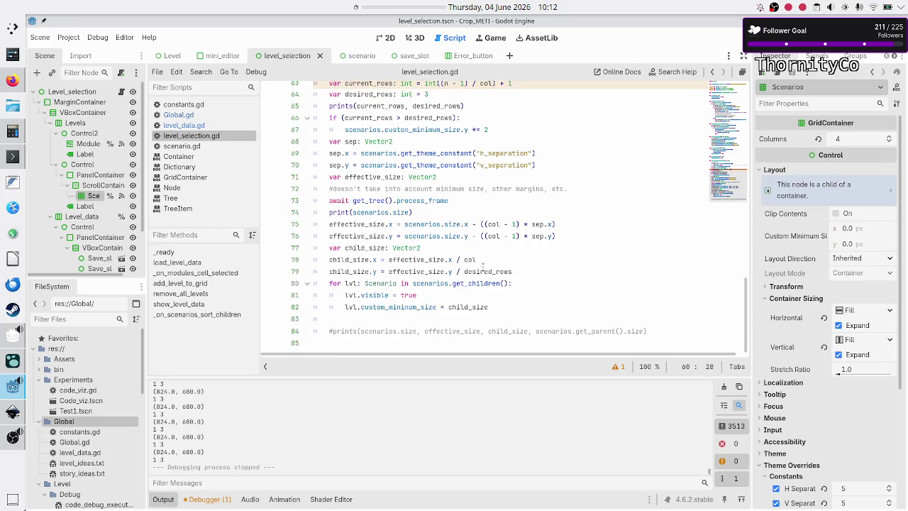
double_click(407, 294)
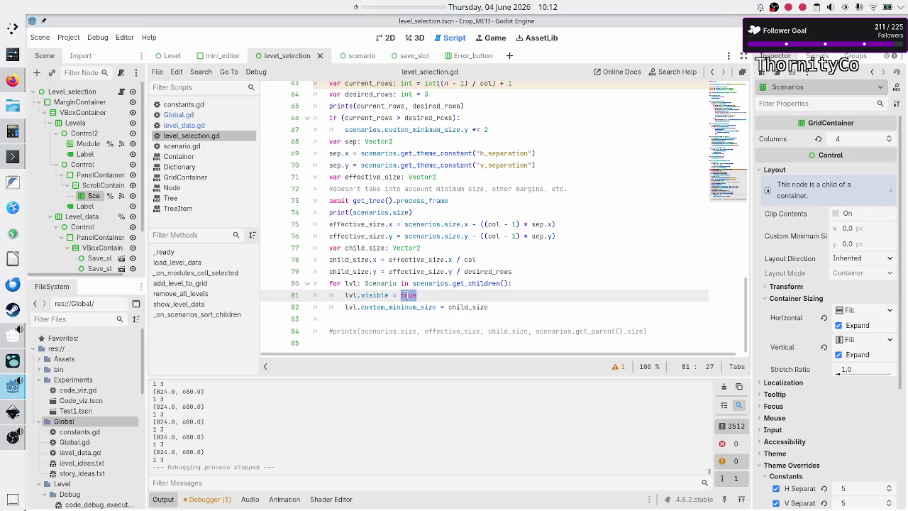
click(439, 294)
click(816, 56)
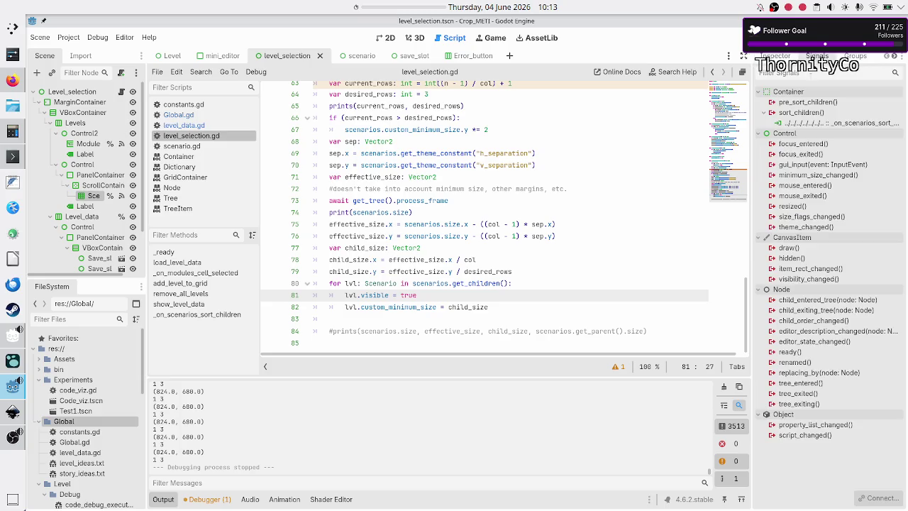
Connect pre_sort_children to the default receiver method _on_scenarios_pre_sort_children
mouse_move(814, 103)
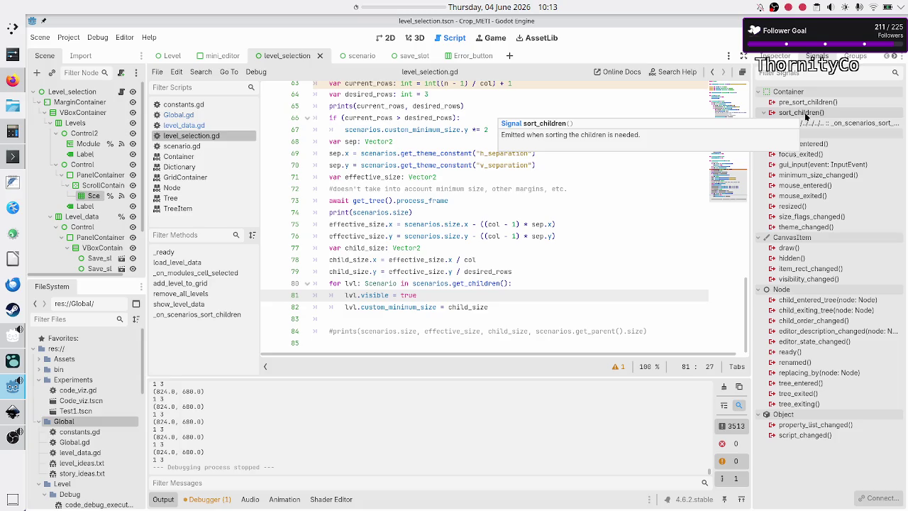
double_click(807, 102)
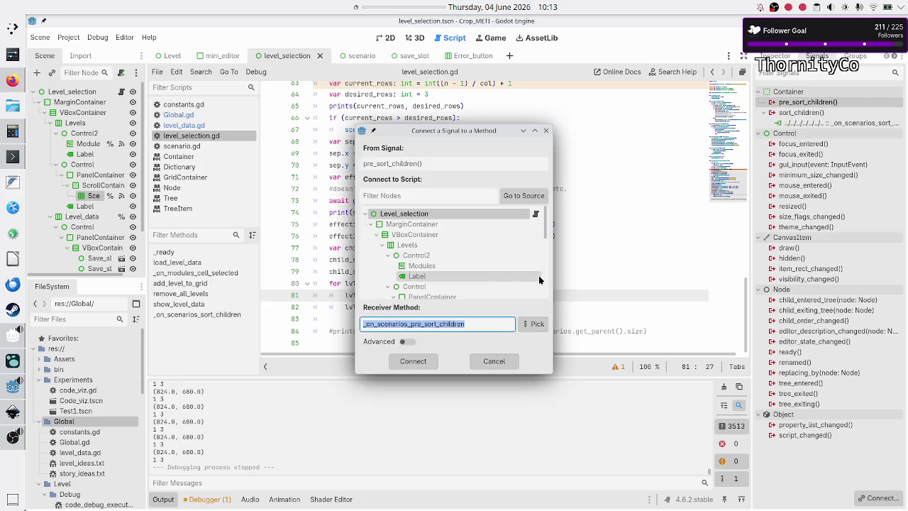
click(412, 360)
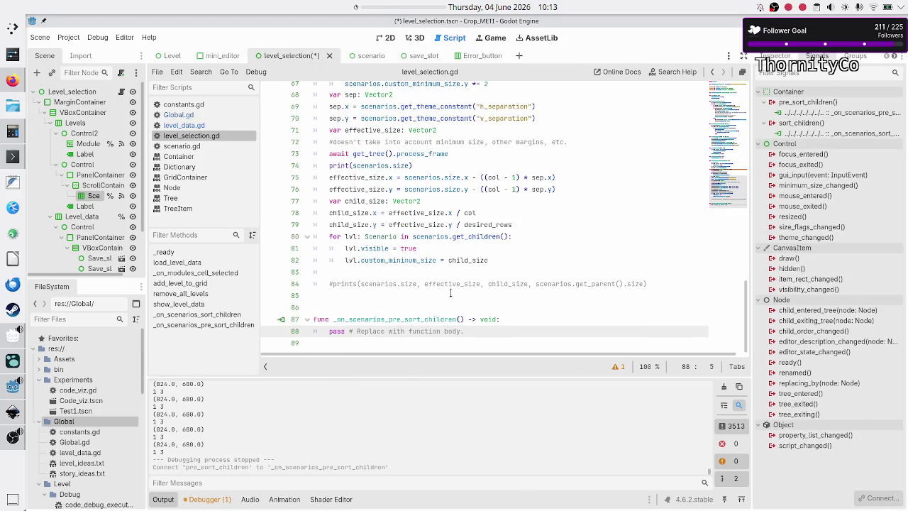
Cut the sizing code out of the sort handler, leaving only pass
scroll(450, 292, up, 3)
scroll(478, 133, up, 6)
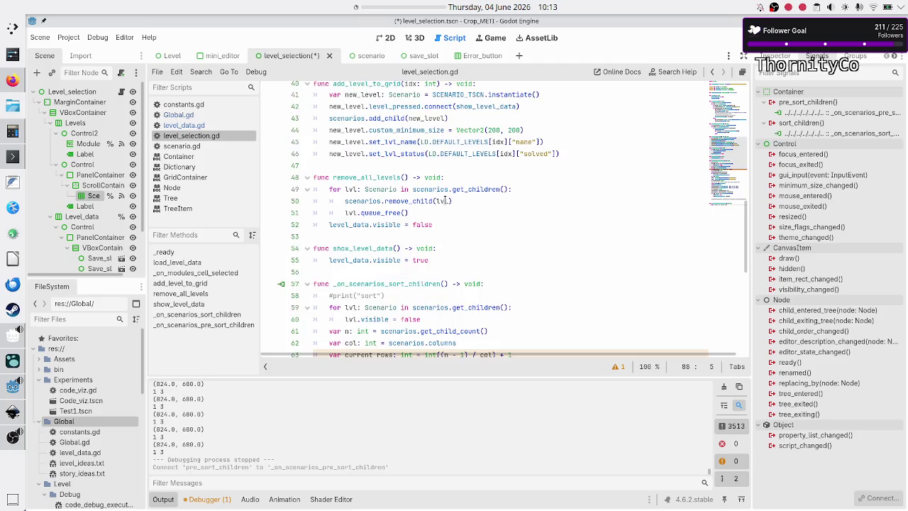
click(521, 296)
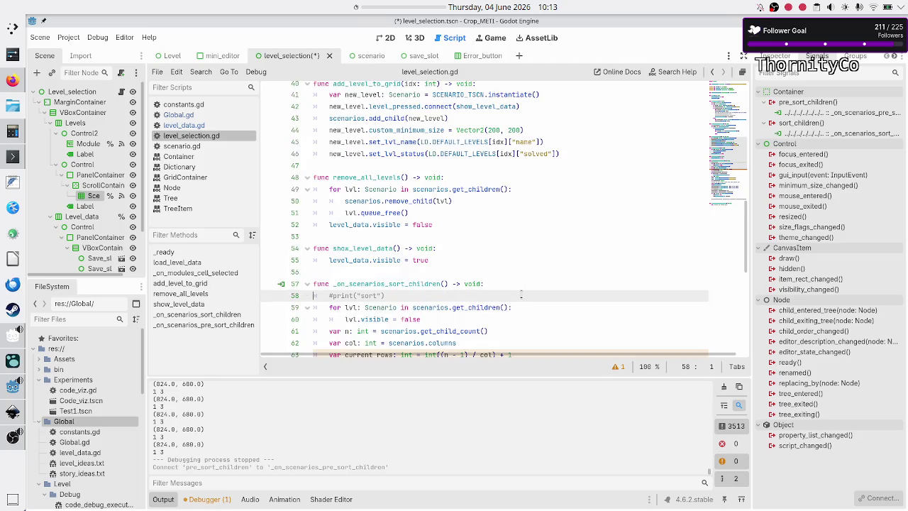
key(shift+Down)
key(Right)
key(shift+Down)
key(shift+Down)
key(shift+Down)
key(shift+Down)
key(ctrl+c)
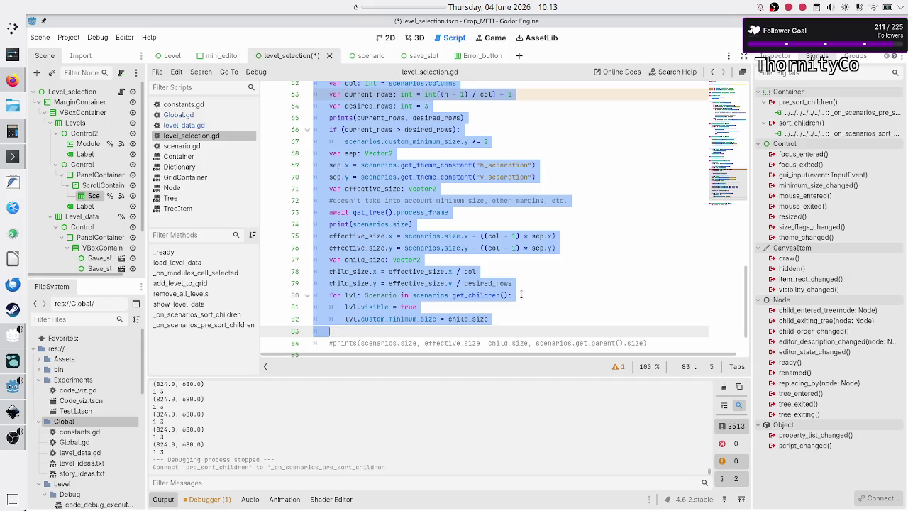
key(shift+End)
key(Delete)
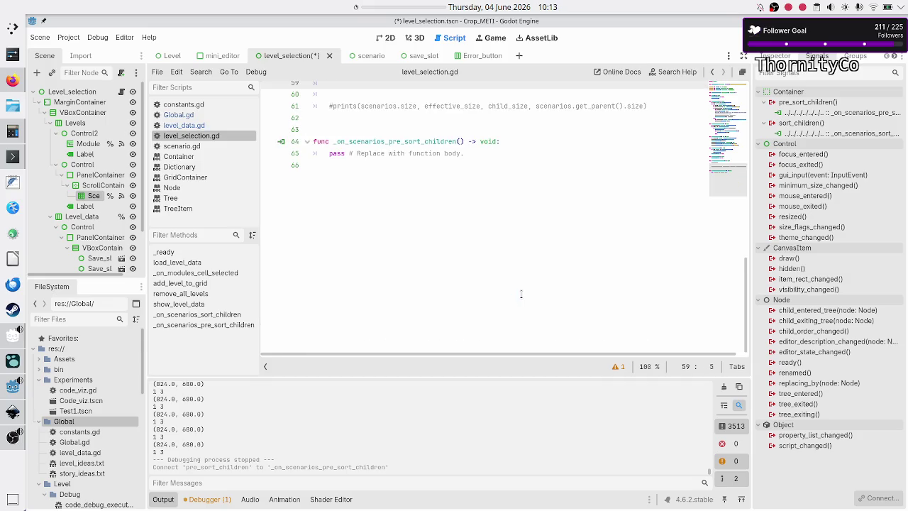
scroll(521, 293, up, 5)
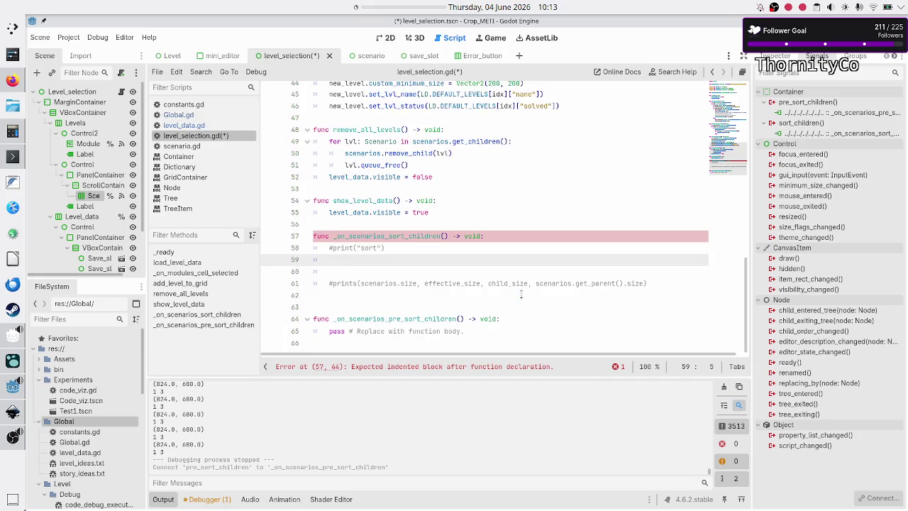
key(Down)
key(Up)
text(pass)
Paste the sizing code into the pre-sort method, indent it, and comment out the tile-hiding loop
key(Down)
key(Down)
key(Down)
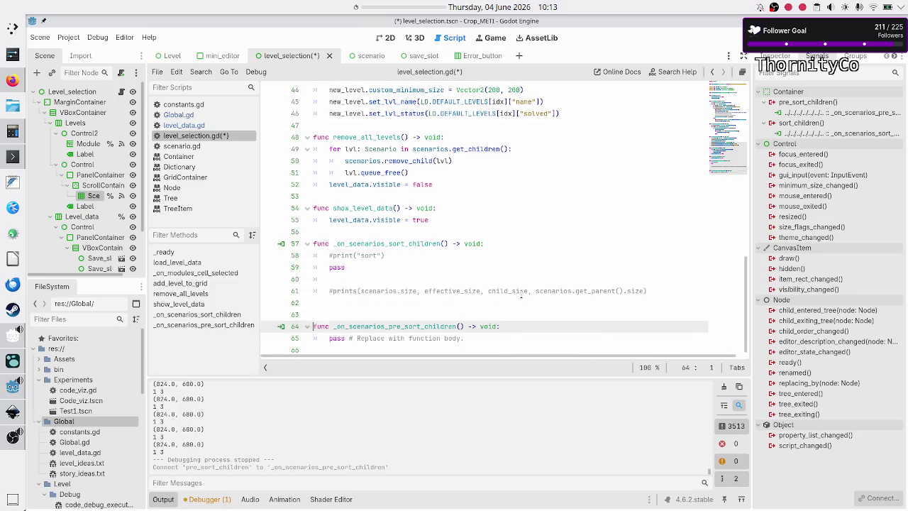
key(Down)
key(shift+Down)
key(Delete)
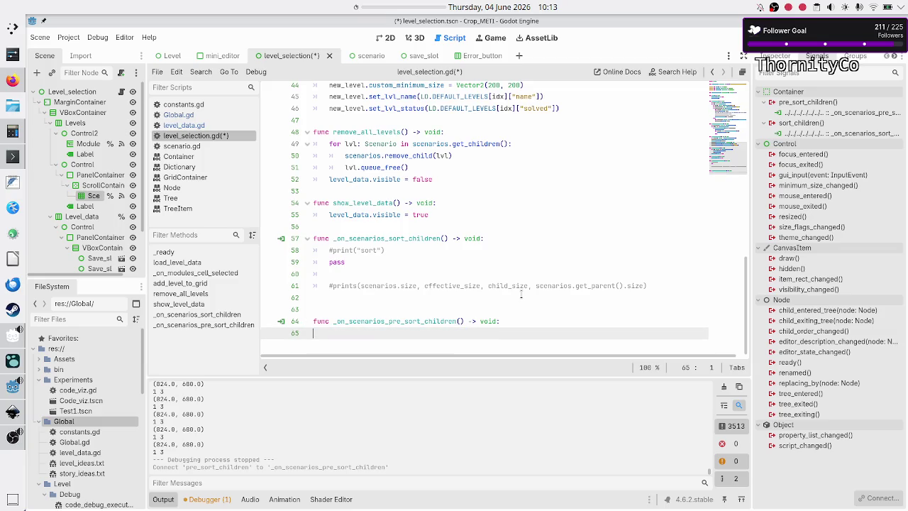
key(ctrl+v)
key(Up)
key(Up)
key(Up)
key(Up)
key(Up)
key(Up)
key(Home)
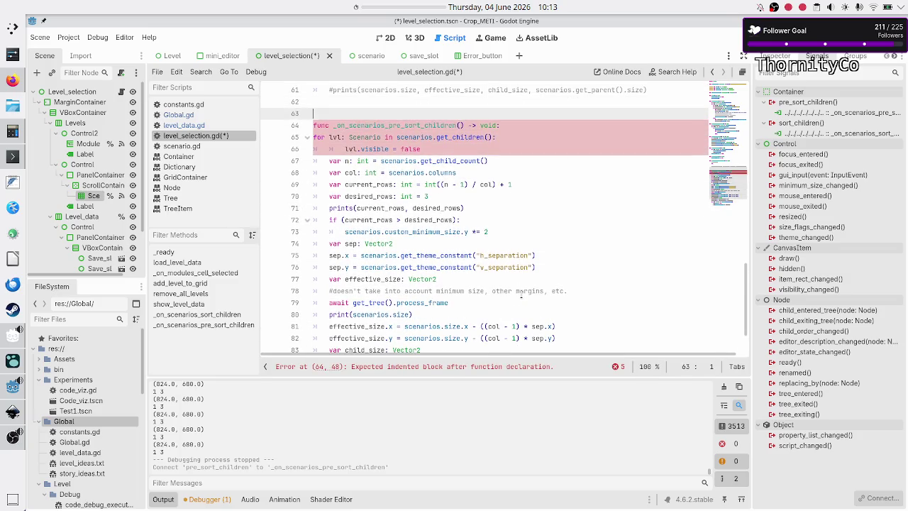
key(Down)
key(Tab)
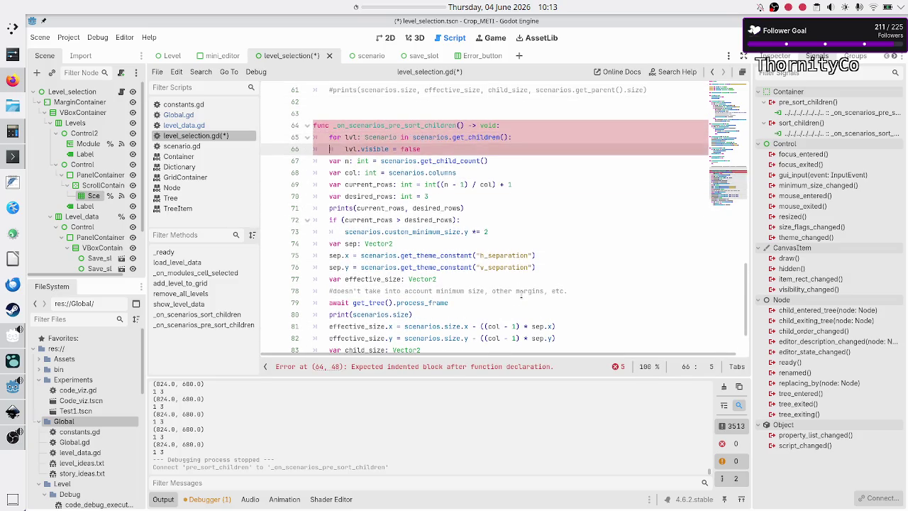
key(shift+Down)
key(ctrl+k)
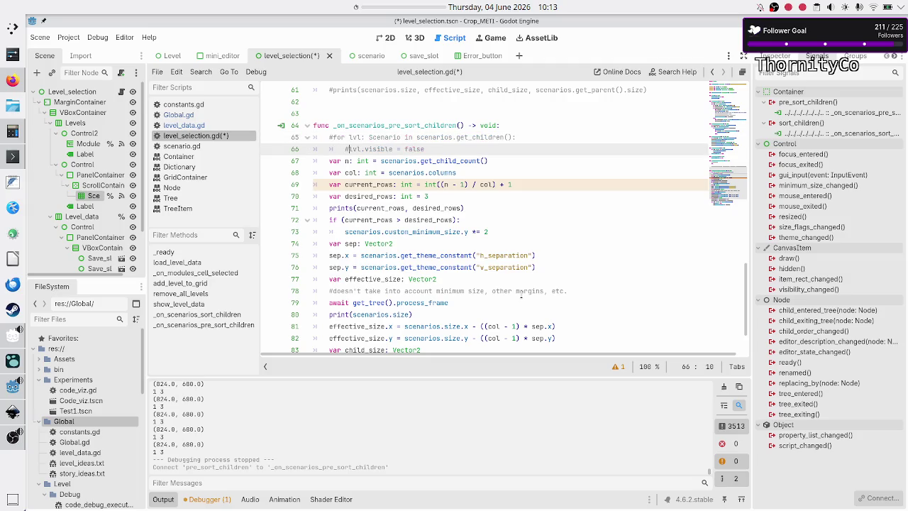
Delete the leftover commented prints line and tidy the end of the pre-sort method
key(Up)
key(Up)
key(Up)
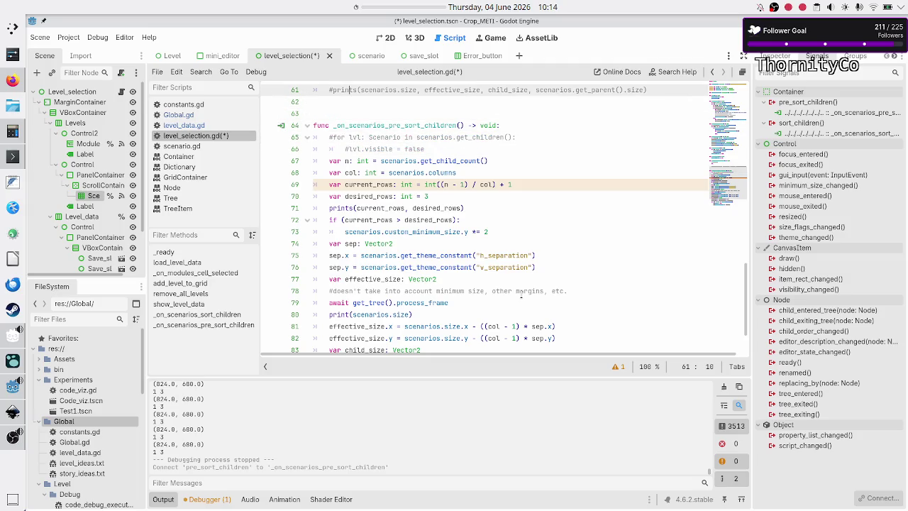
key(shift+End)
key(ctrl+c)
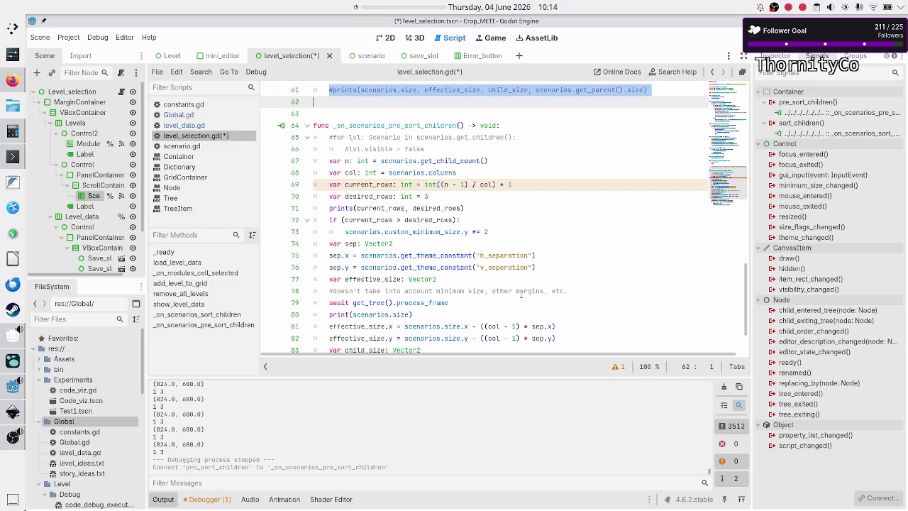
key(BackSpace)
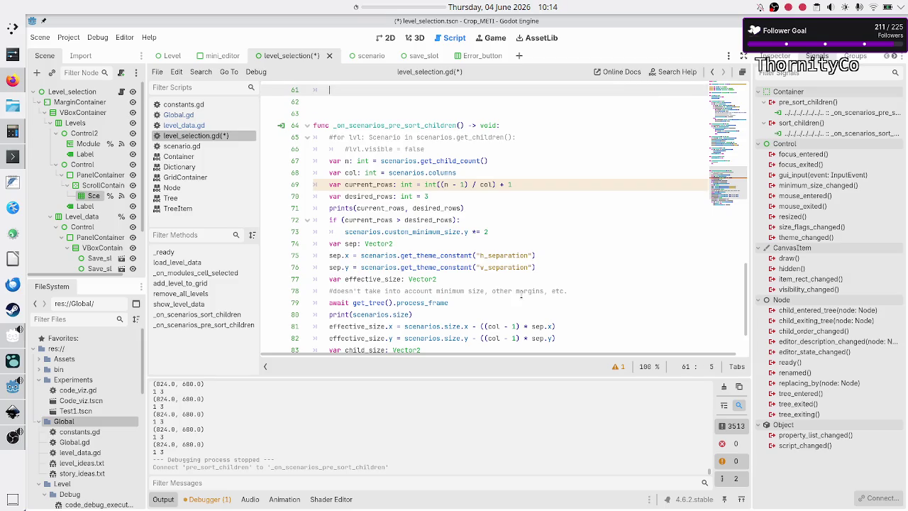
key(Down)
key(Down)
key(BackSpace)
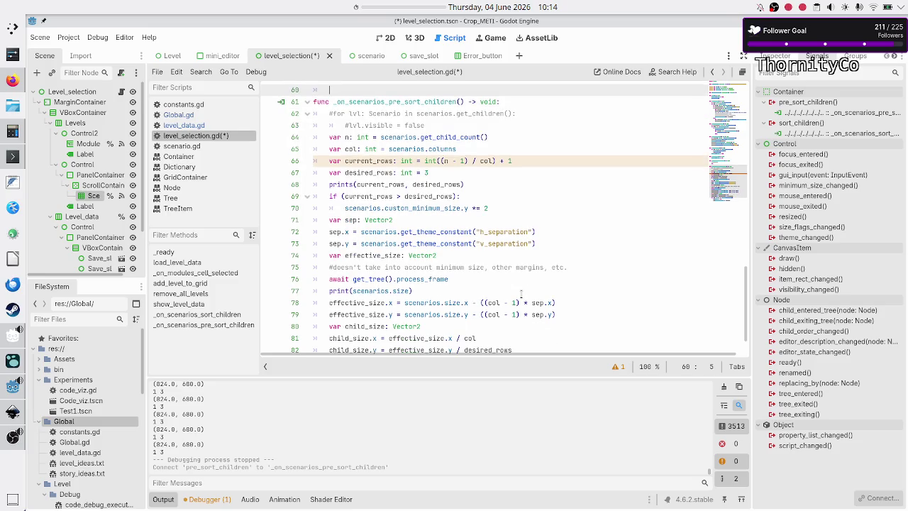
key(Up)
key(Up)
key(Down)
key(Down)
key(Down)
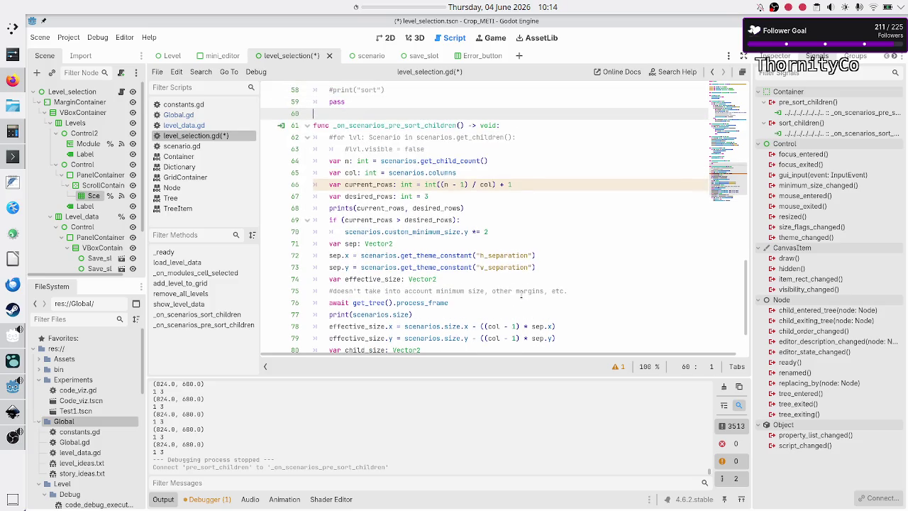
key(Down)
key(Down)
key(Down)
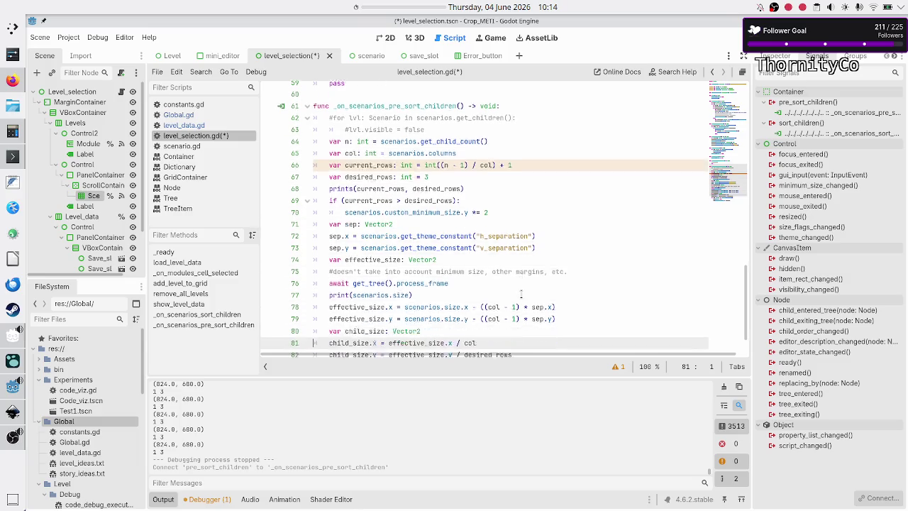
key(Down)
key(End)
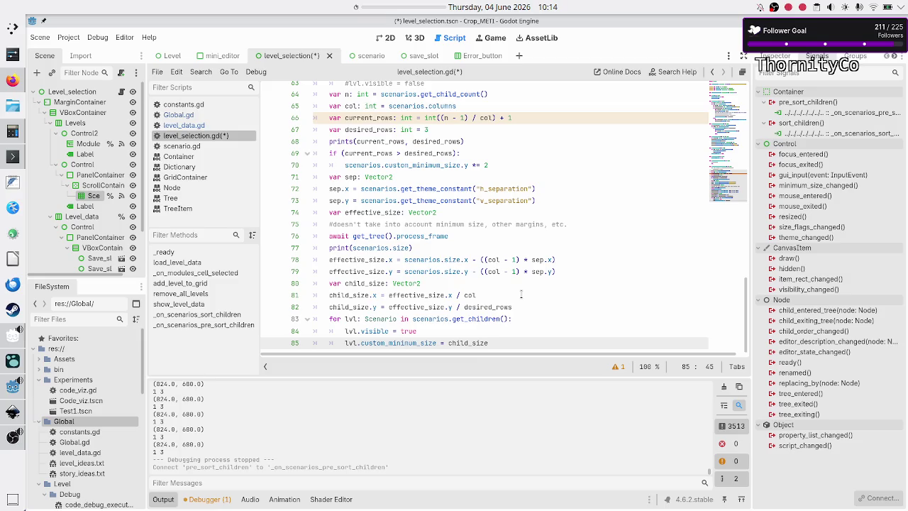
key(Return)
key(BackSpace)
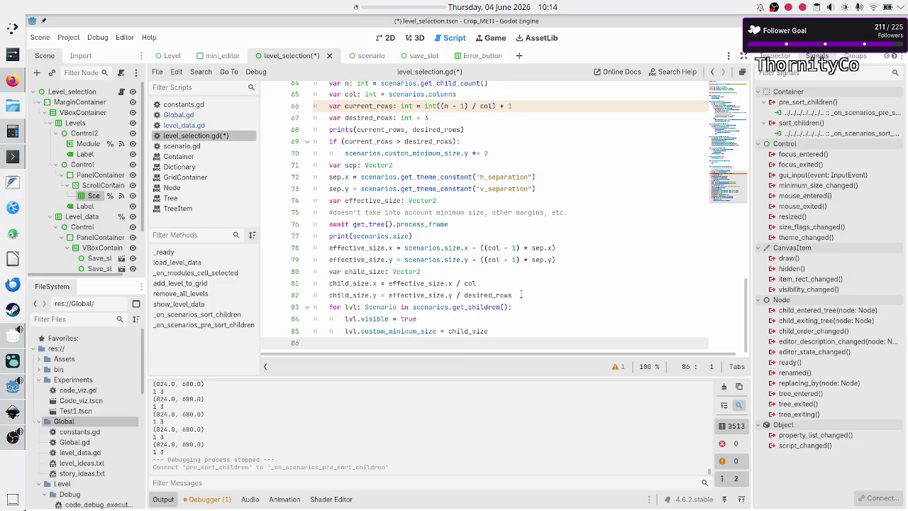
Comment out the lvl.visible = true line and add print("presort") at the handler's start
key(Up)
key(Up)
text(#)
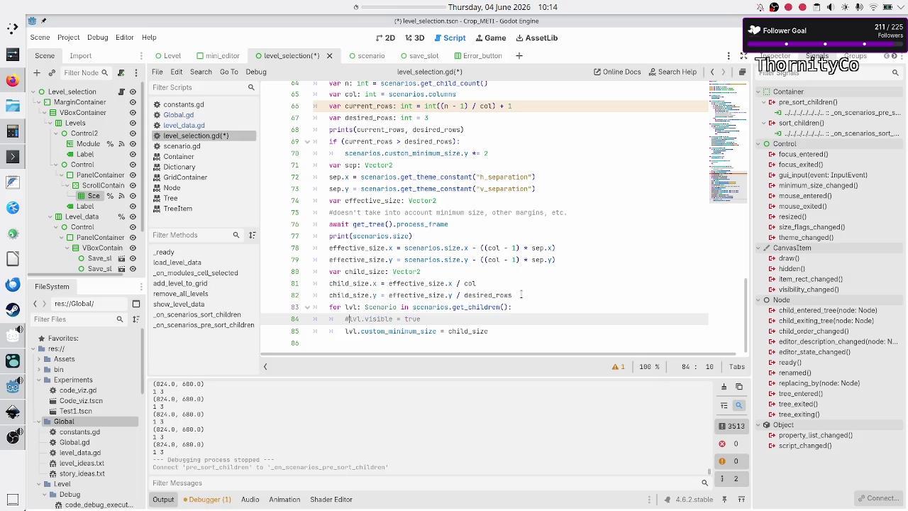
key(Up)
key(Up)
key(Up)
key(Up)
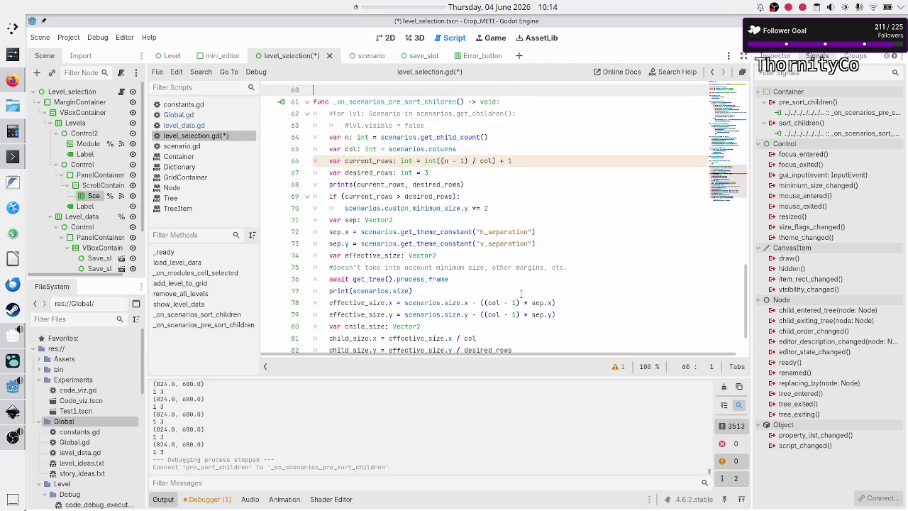
key(Up)
key(Up)
key(Down)
key(End)
key(Return)
text(prin)
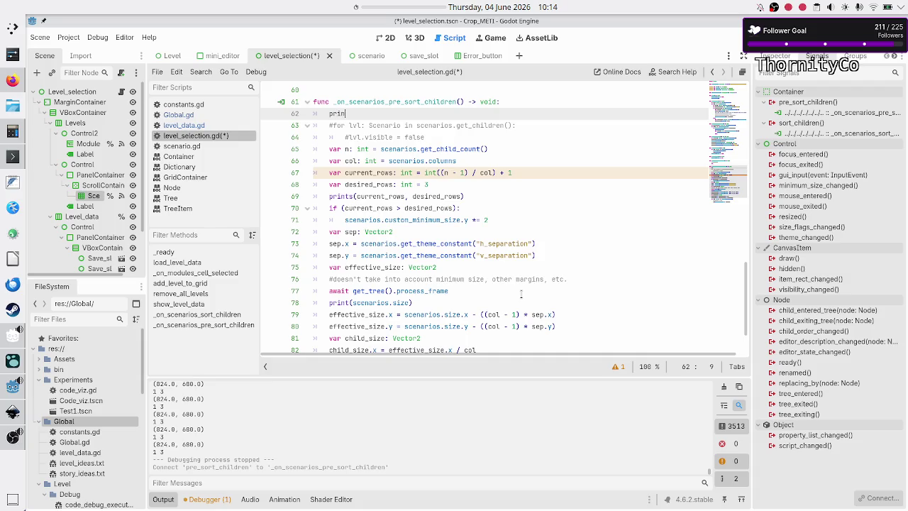
text(t("presort"))
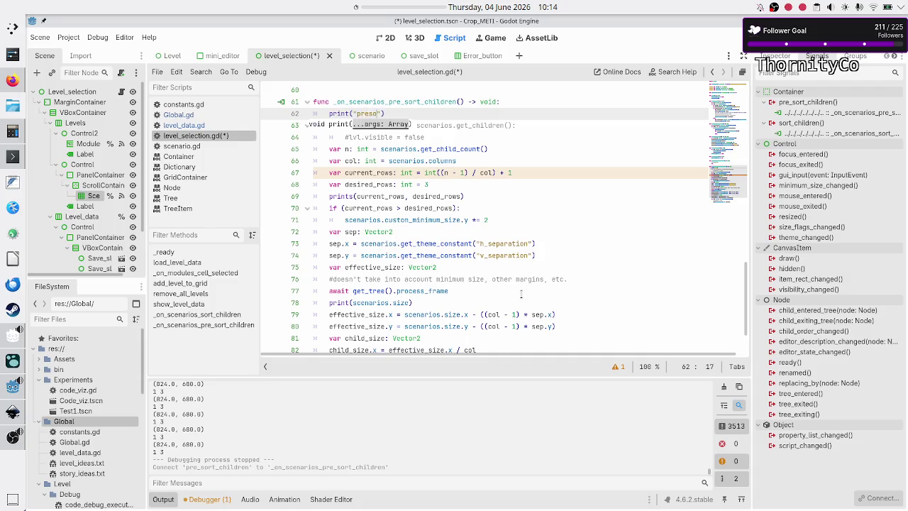
key(Down)
key(Down)
key(Home)
key(Home)
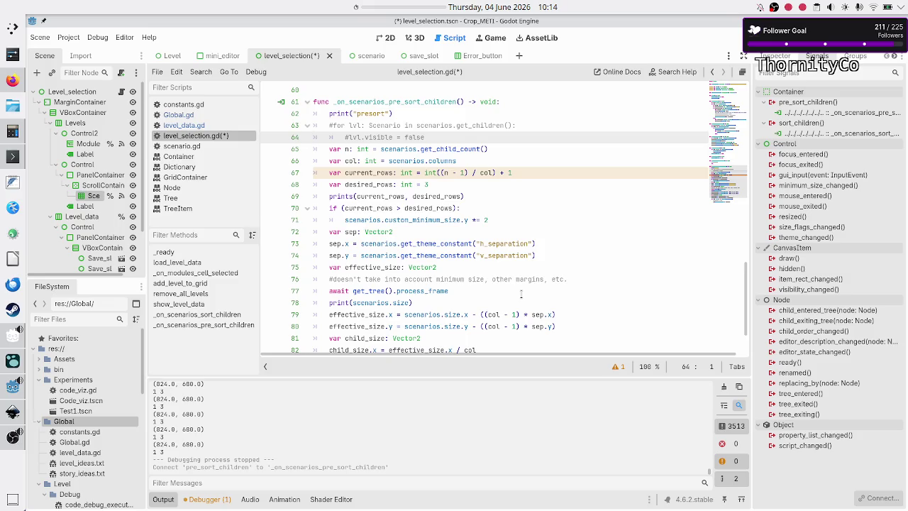
Delete the rows print and the await process_frame line, and select the scenarios size print
scroll(541, 284, up, 2)
scroll(541, 284, down, 4)
key(Down)
key(Down)
key(Down)
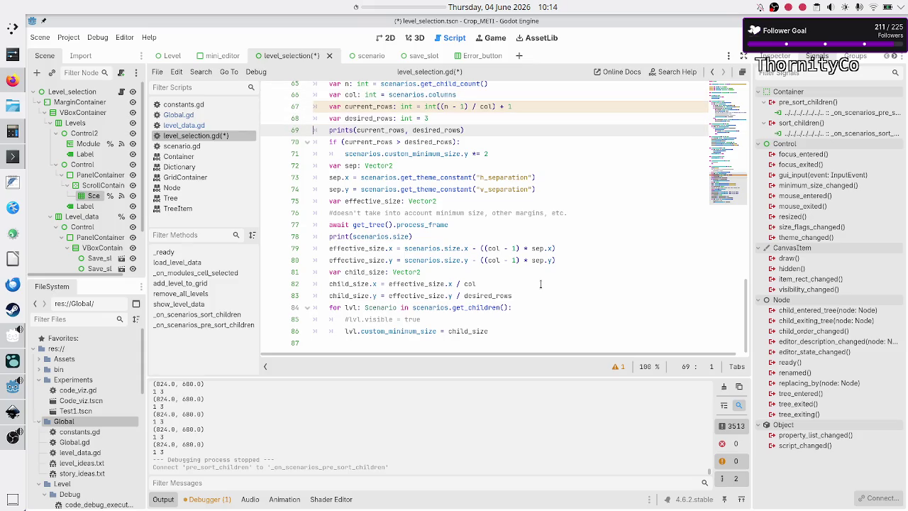
key(shift+End)
key(BackSpace)
key(BackSpace)
key(Down)
key(Down)
key(Down)
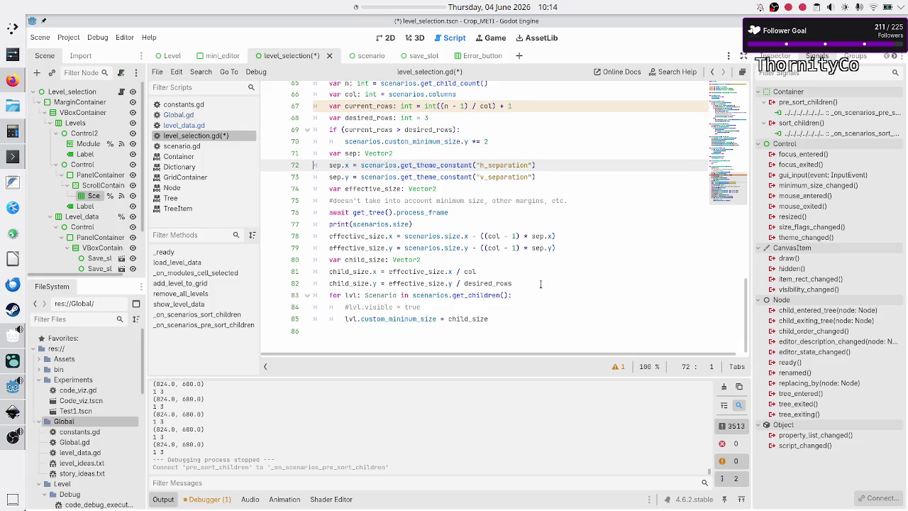
key(Home)
key(shift+End)
text(\)
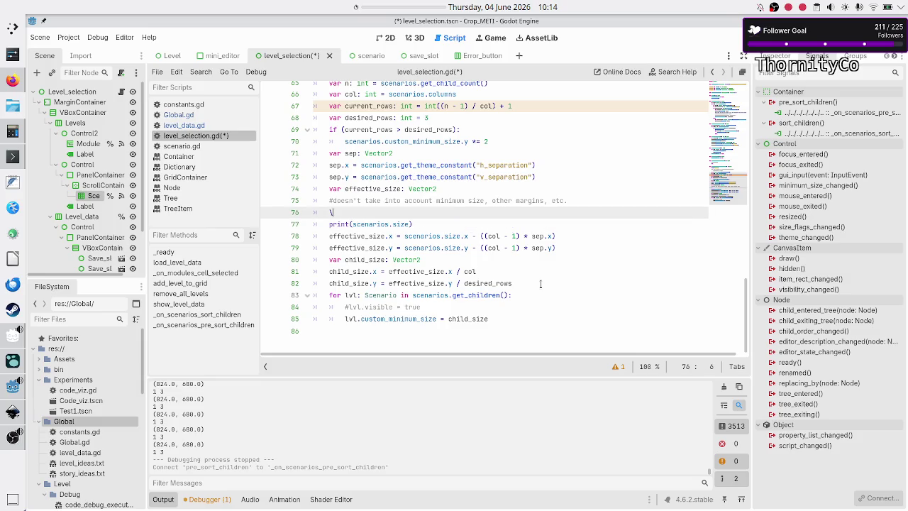
key(BackSpace)
key(BackSpace)
key(Down)
key(Home)
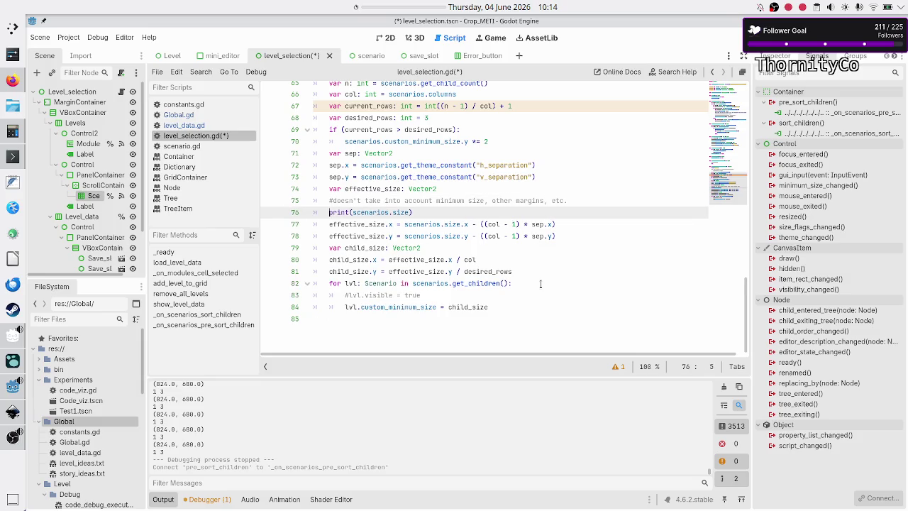
key(shift+Down)
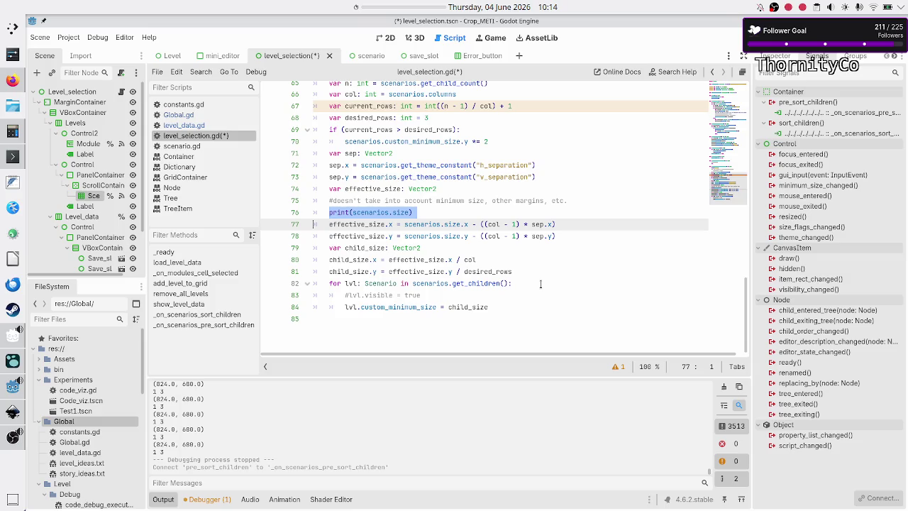
Put the commented size-printing line above the for-loop, save level_selection.gd, and run the game
key(Down)
key(Down)
key(Down)
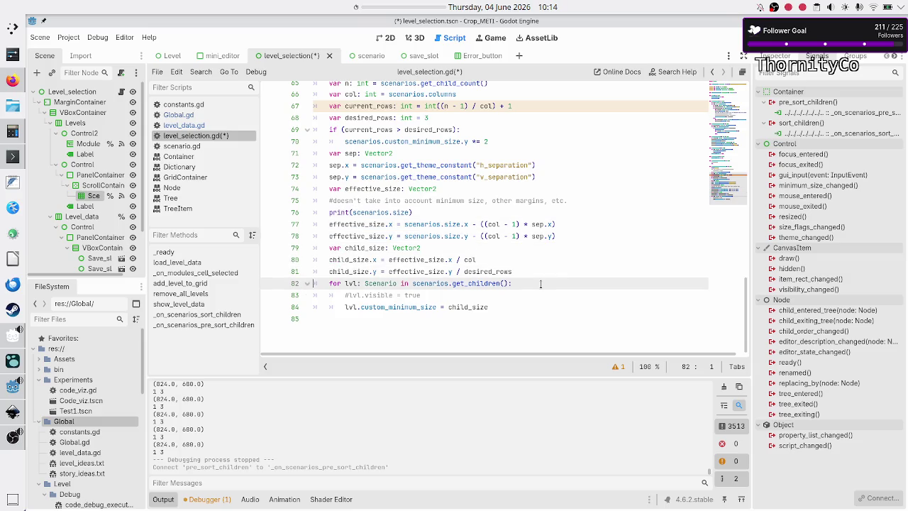
key(Up)
key(End)
key(Return)
key(ctrl+v)
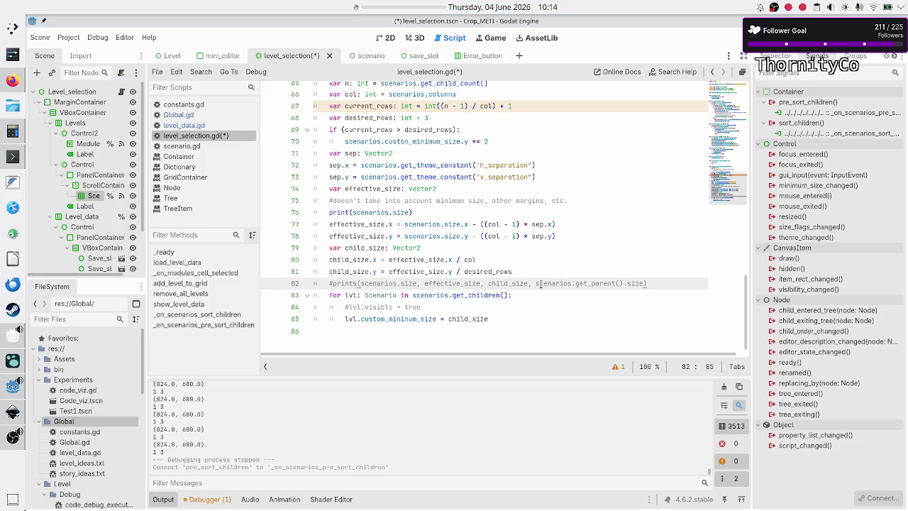
key(Down)
key(Home)
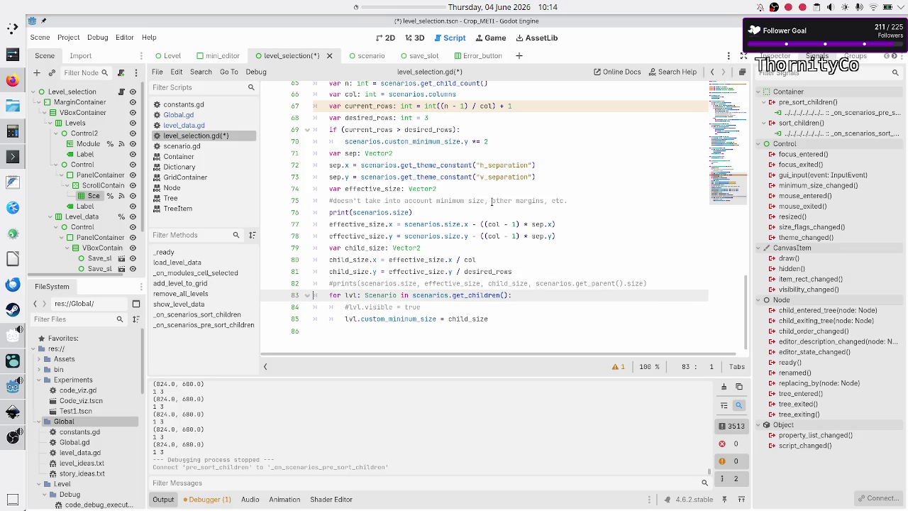
scroll(504, 234, up, 5)
scroll(503, 235, down, 1)
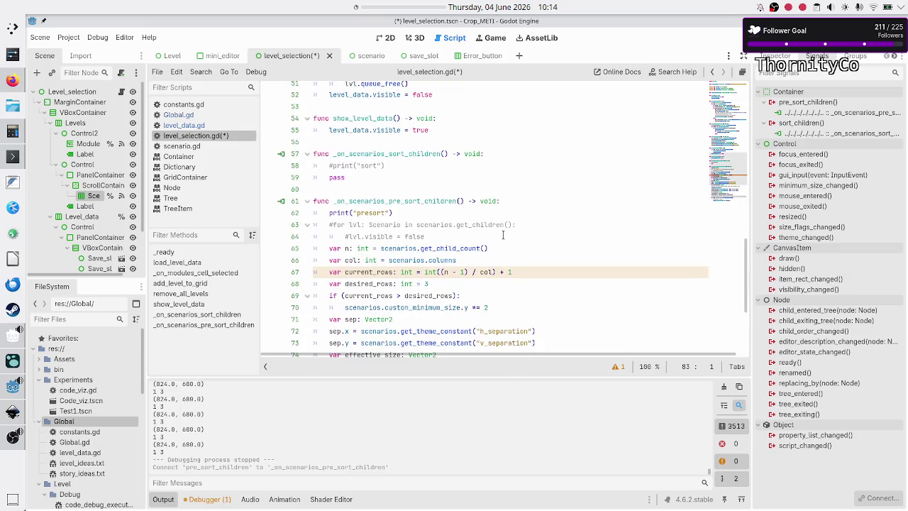
click(469, 225)
key(ctrl+s)
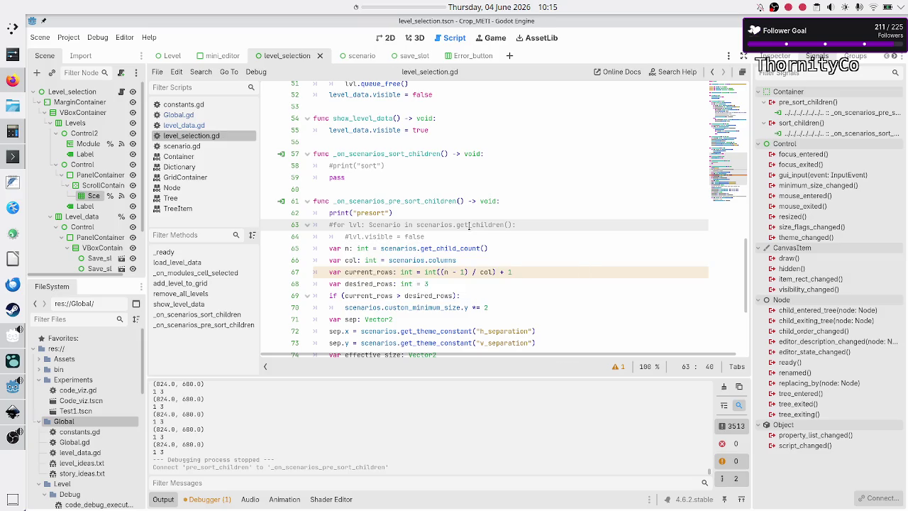
key(F5)
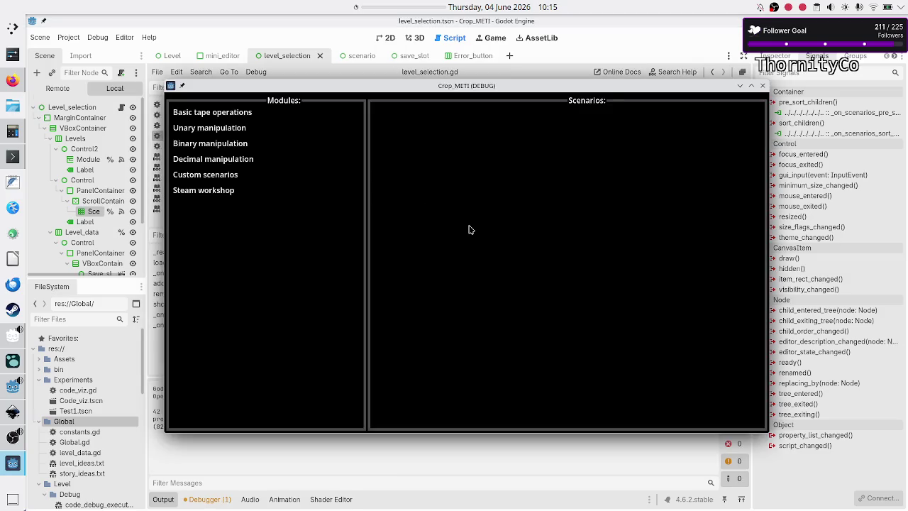
click(241, 118)
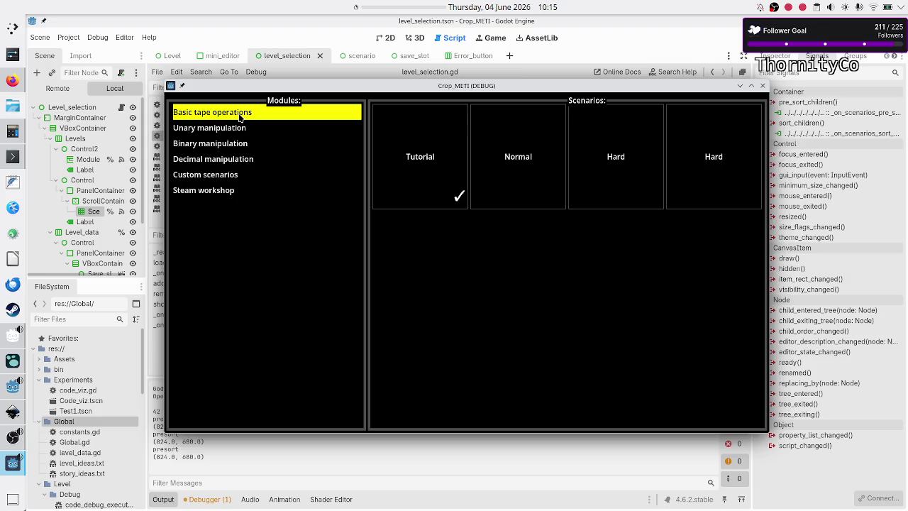
double_click(466, 86)
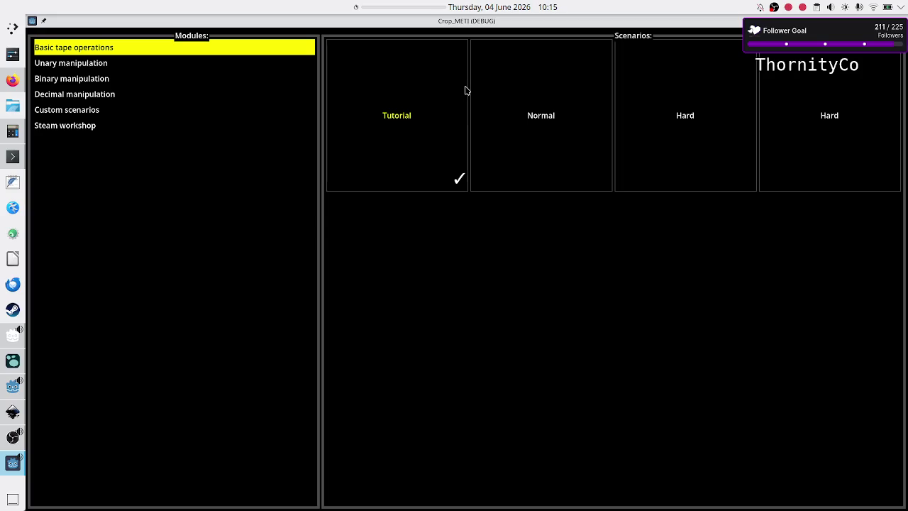
double_click(553, 25)
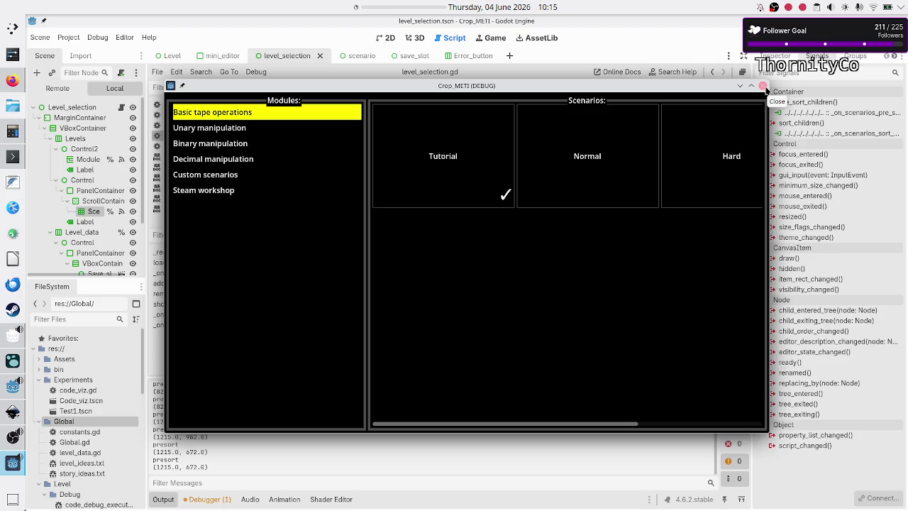
click(764, 87)
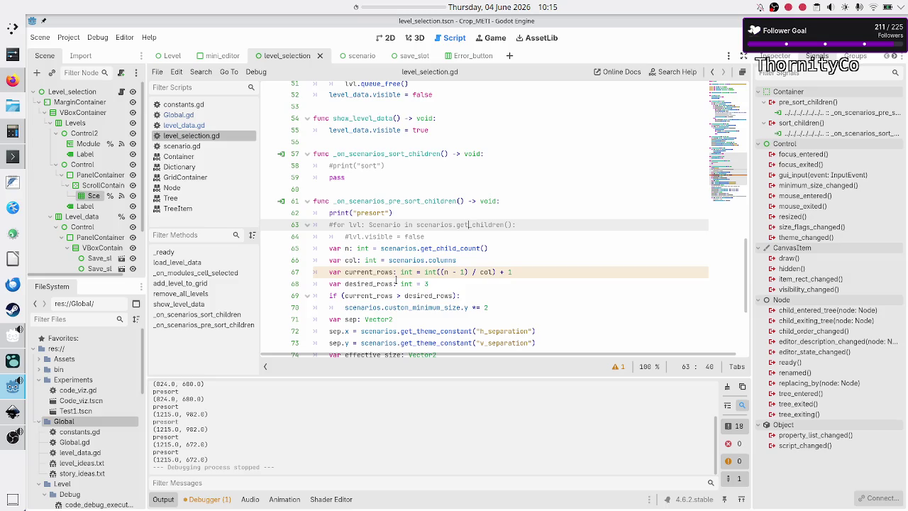
scroll(434, 235, down, 5)
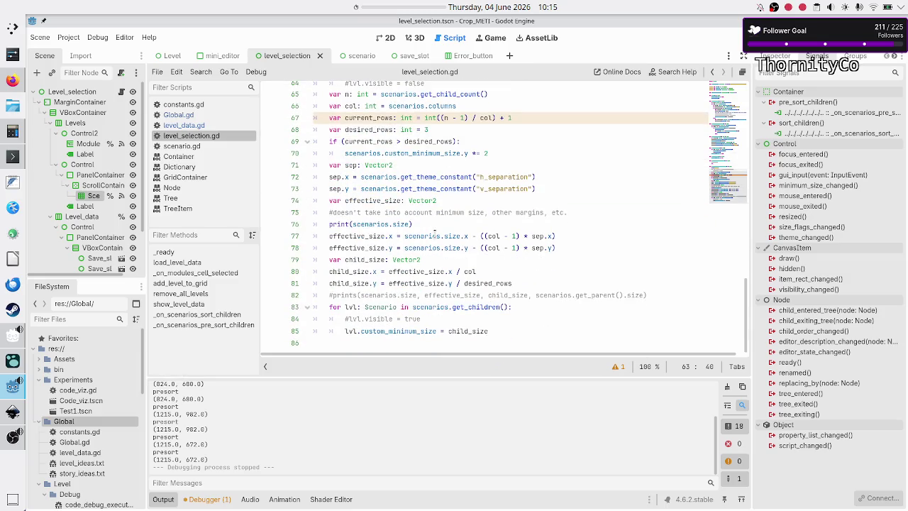
Uncomment the lvl.visible = false loop and the lvl.visible = true line, then save and run
scroll(434, 235, up, 2)
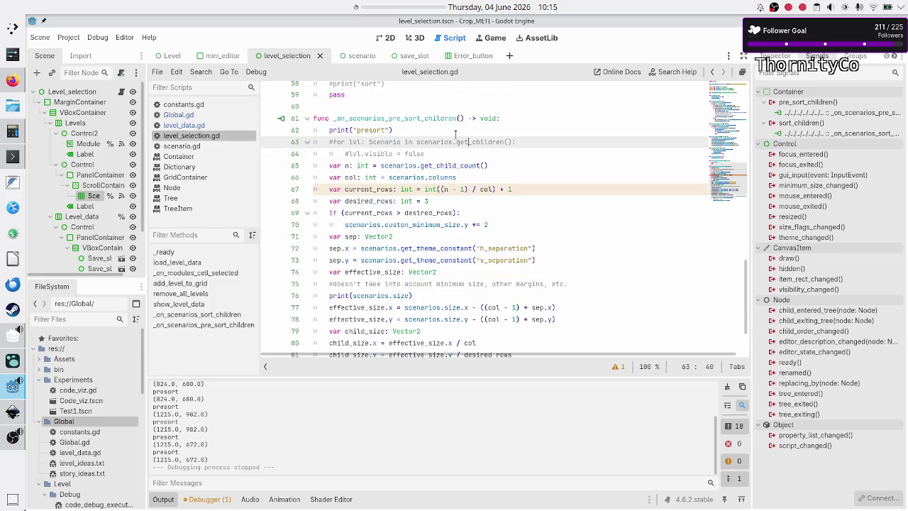
key(Home)
key(ctrl+k)
key(Down)
key(ctrl+k)
key(Down)
key(Down)
key(Down)
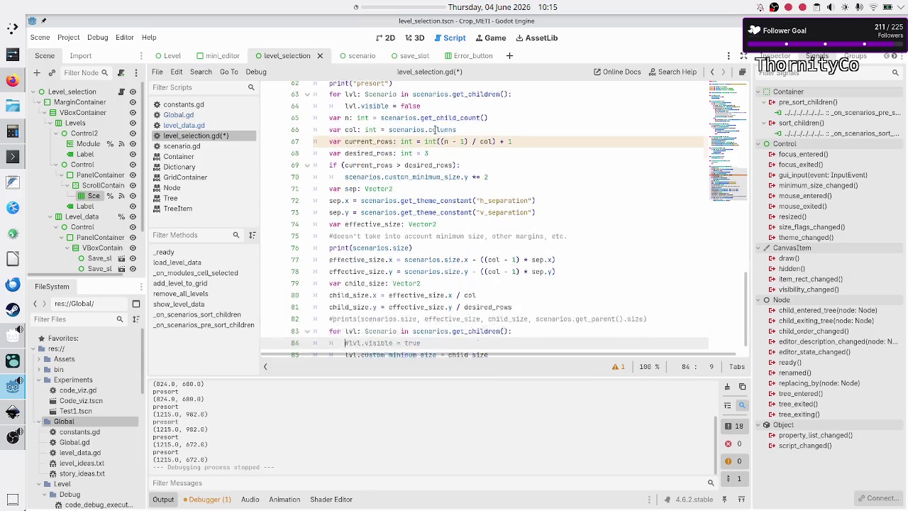
key(Up)
key(Up)
key(Home)
key(ctrl+k)
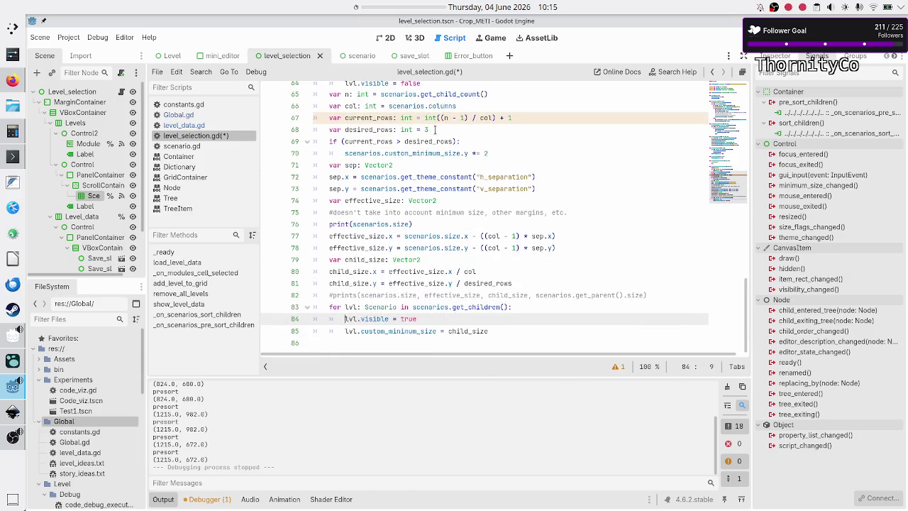
key(F5)
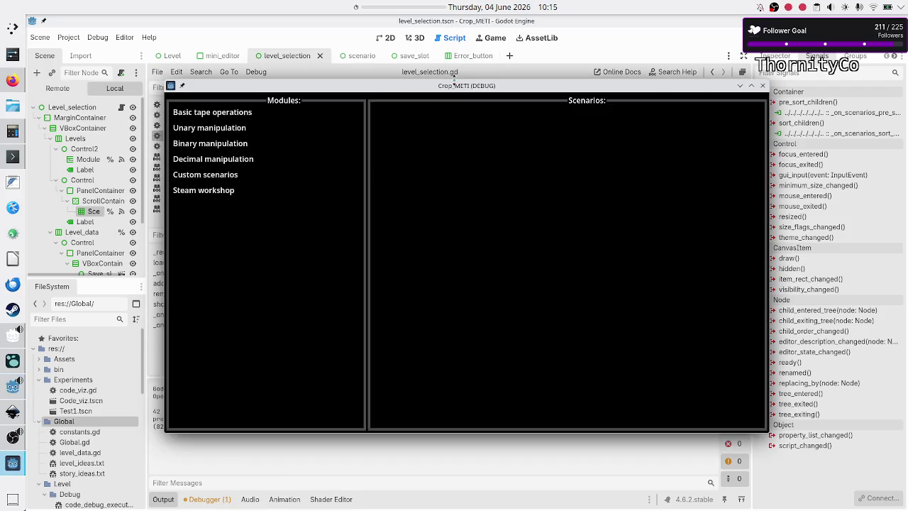
Show Basic tape operations, maximize and restore the game window, then close the game
click(223, 113)
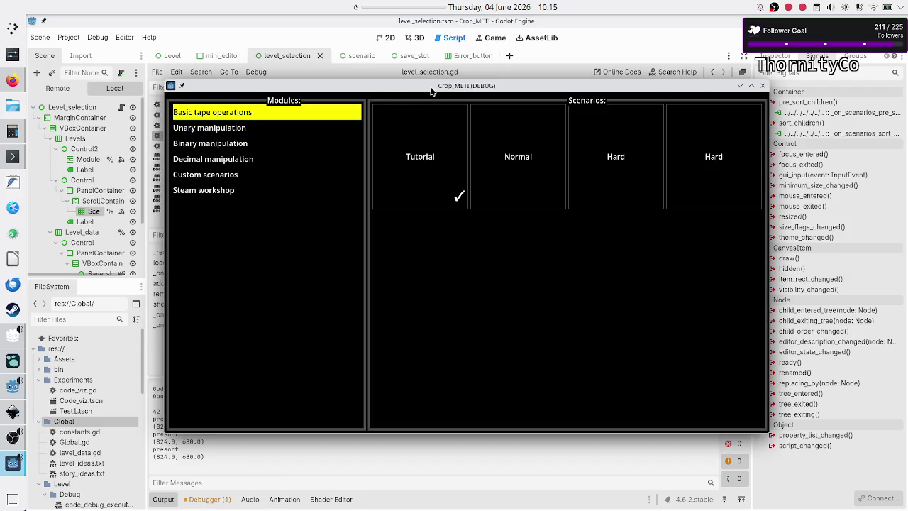
double_click(430, 89)
double_click(495, 24)
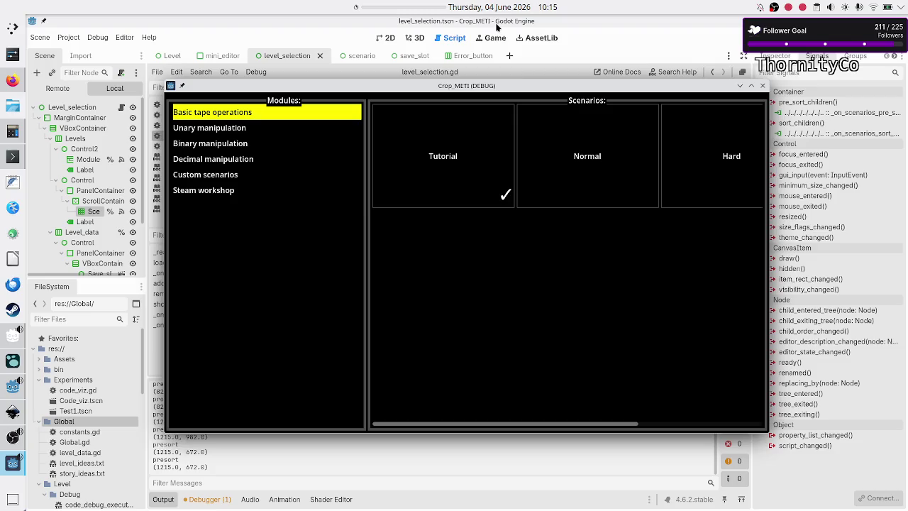
click(763, 86)
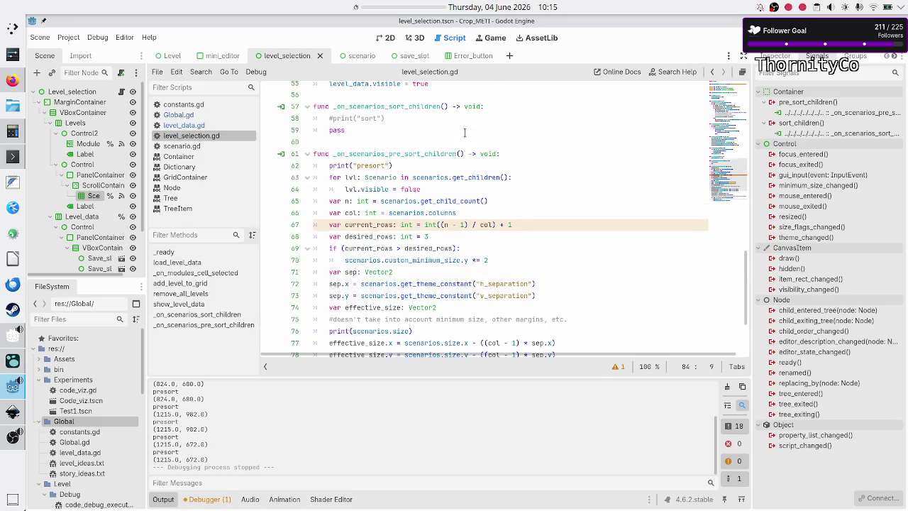
Replace the visibility assignment on line 64 with custom_minimum_size = Vector2(10,10)
click(448, 189)
key(BackSpace)
key(BackSpace)
key(BackSpace)
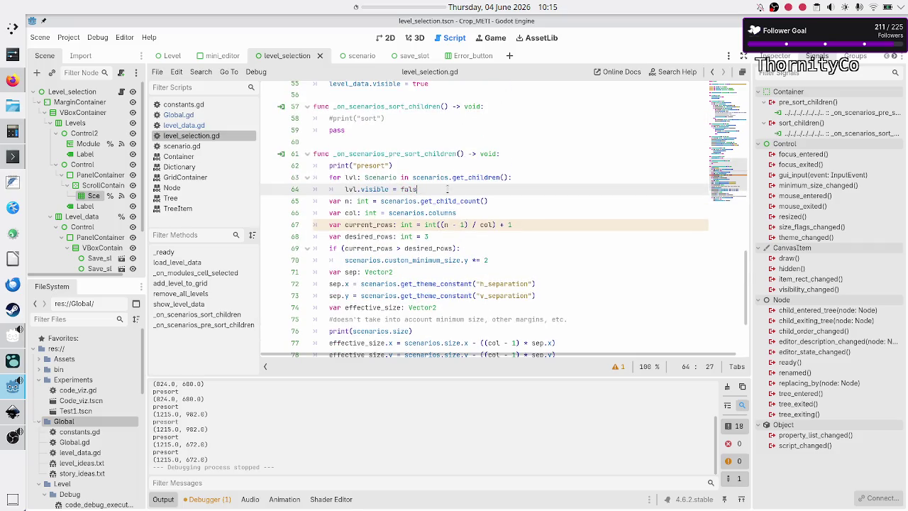
key(BackSpace)
key(BackSpace)
text(custom_)
key(Return)
text(= Vecto)
key(Return)
text((10,)
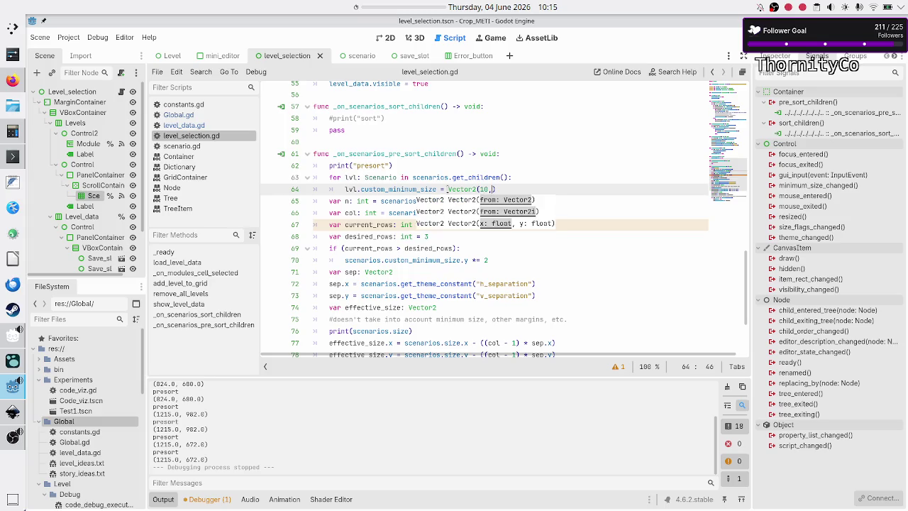
text(10)
Comment out the line showing each scenario and add a commented lvl.visible = false inside the loop
key(Down)
key(Down)
key(Down)
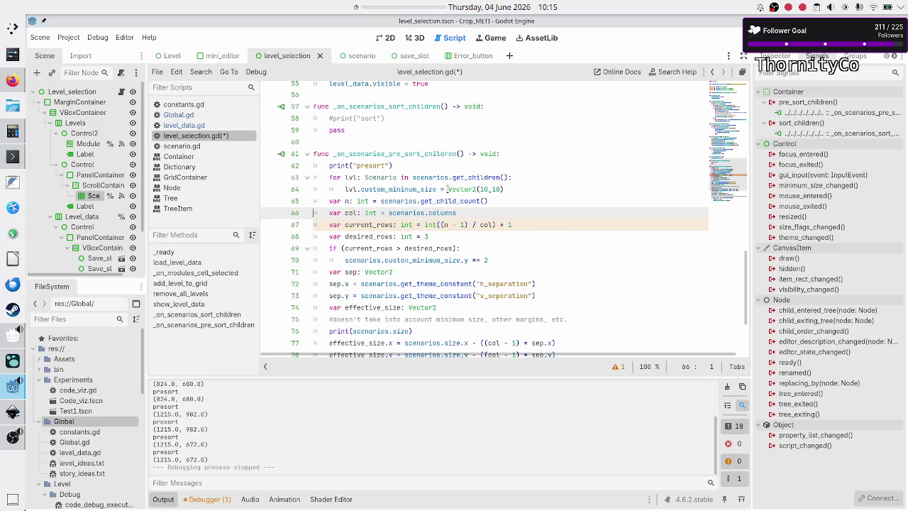
key(Up)
key(Right)
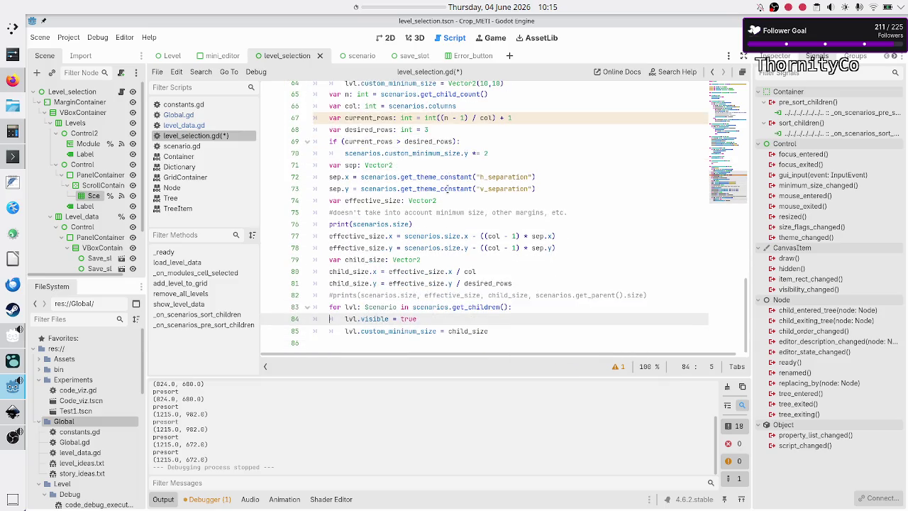
key(Right)
scroll(444, 191, up, 4)
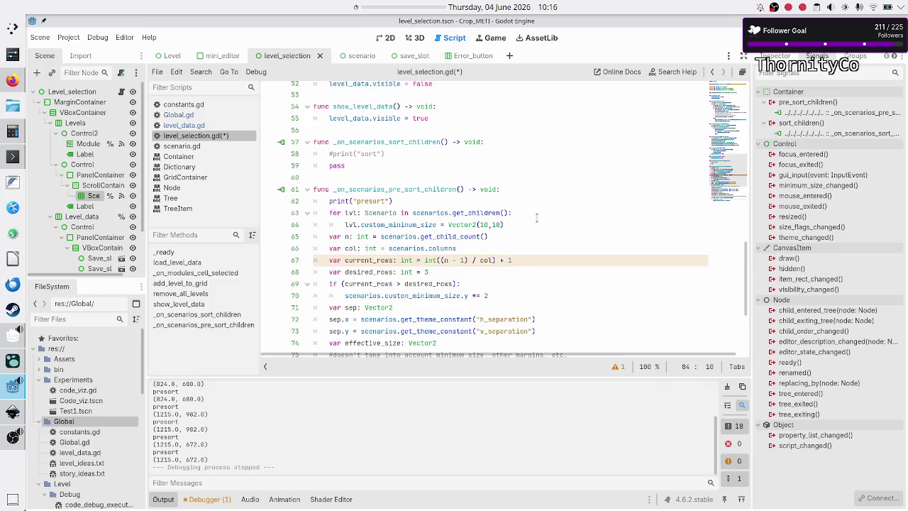
click(544, 211)
key(Return)
text(lvl.)
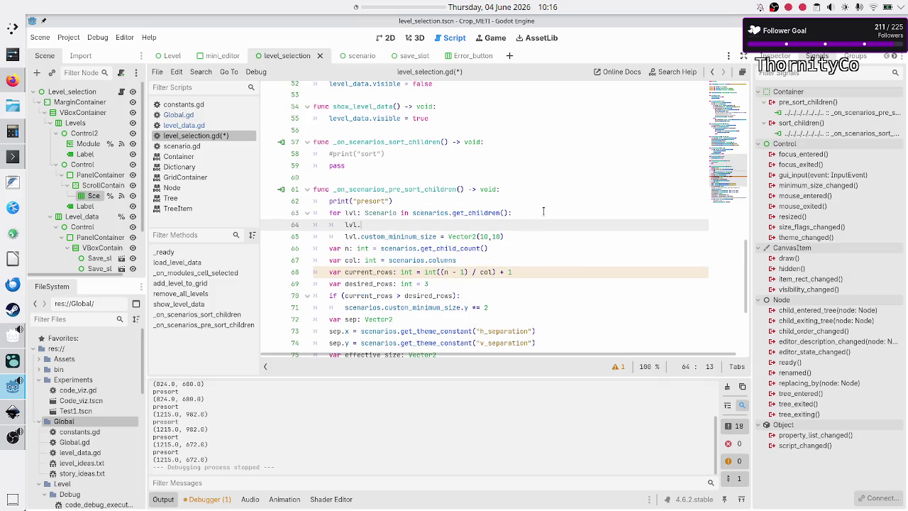
text(visi)
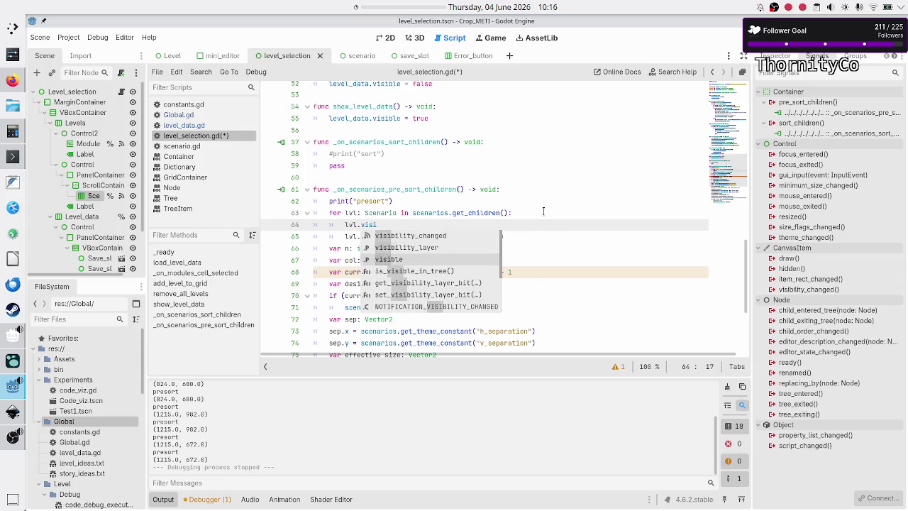
text(ble = fals)
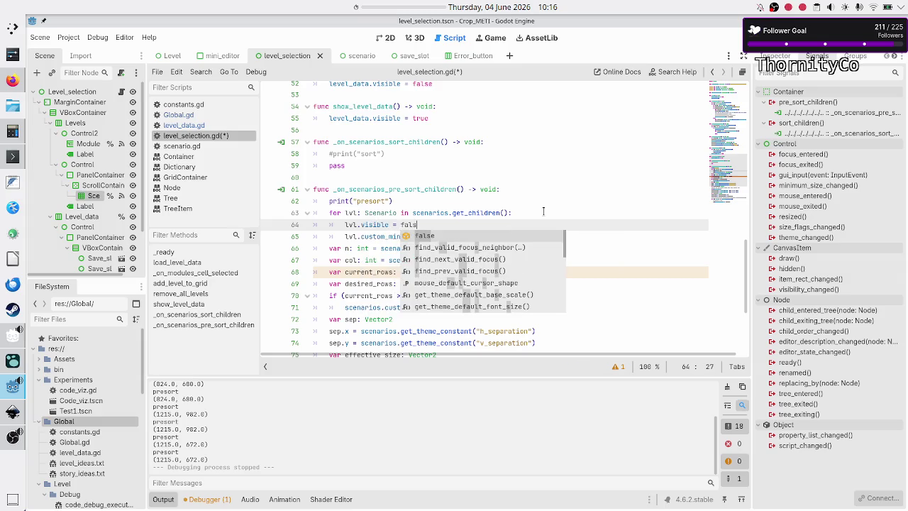
text(e)
key(Home)
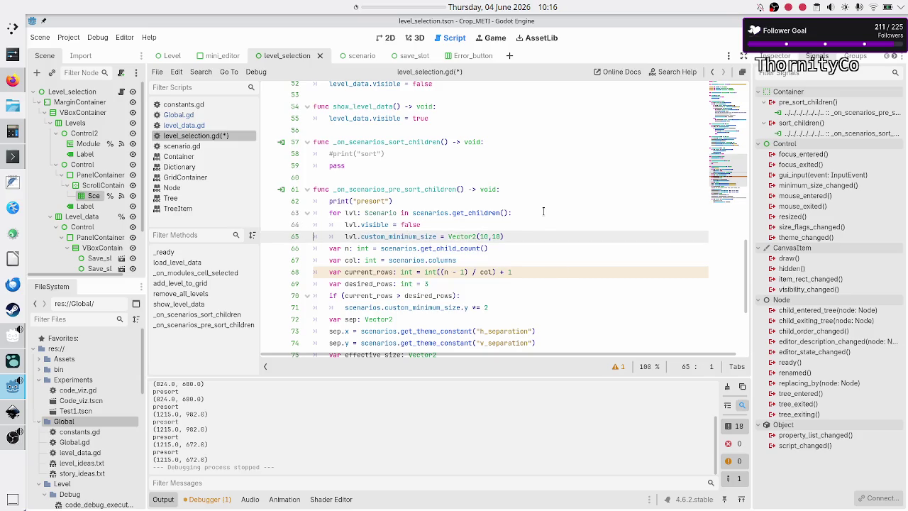
text(#)
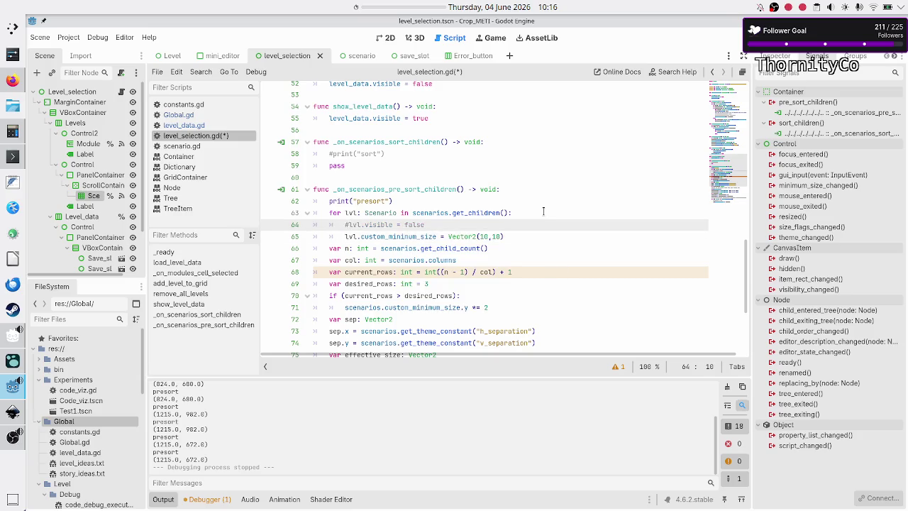
Run the game, show Basic tape operations, maximize and restore the window, then close it
key(F5)
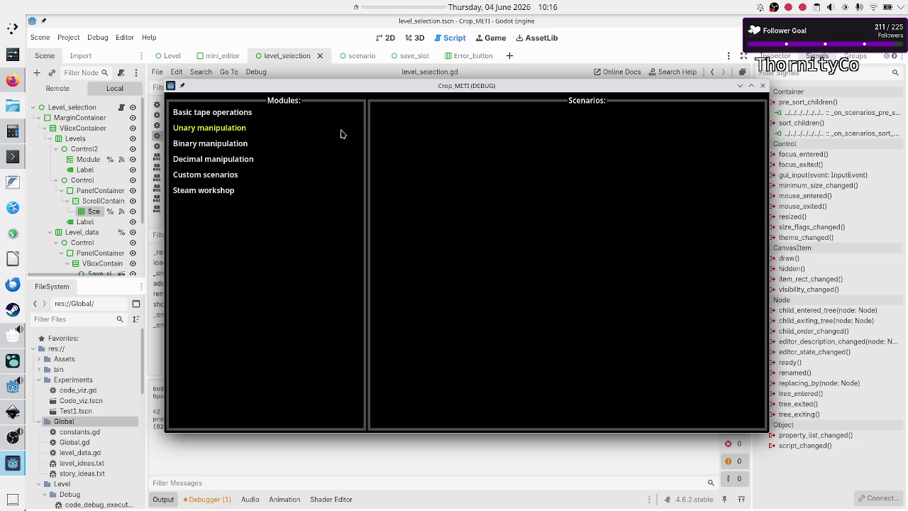
click(260, 116)
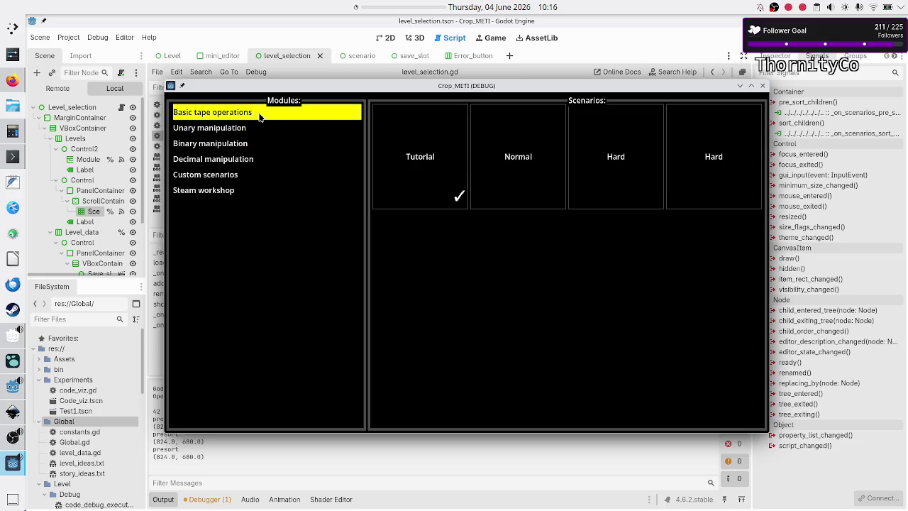
double_click(486, 87)
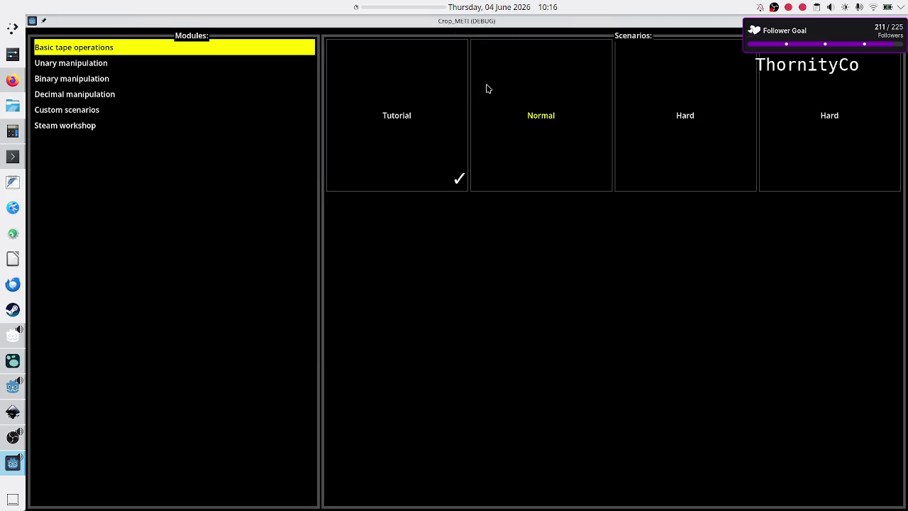
double_click(464, 22)
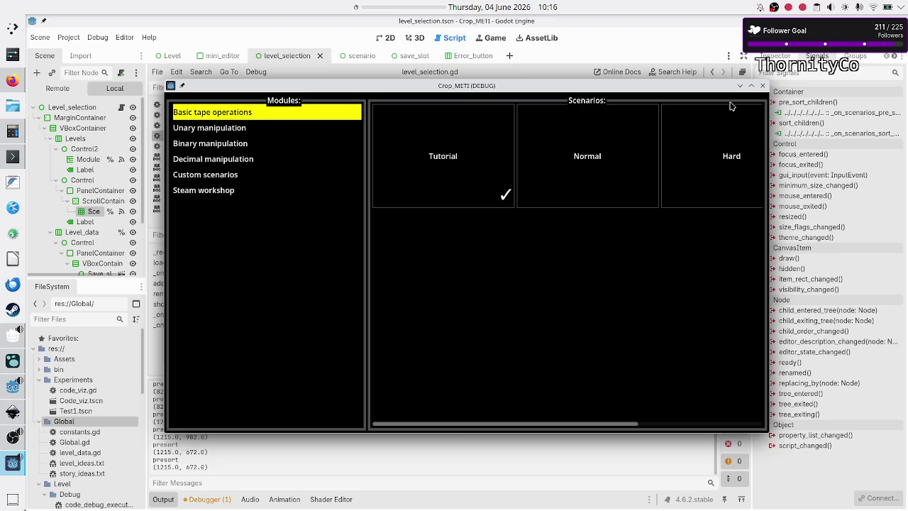
click(763, 85)
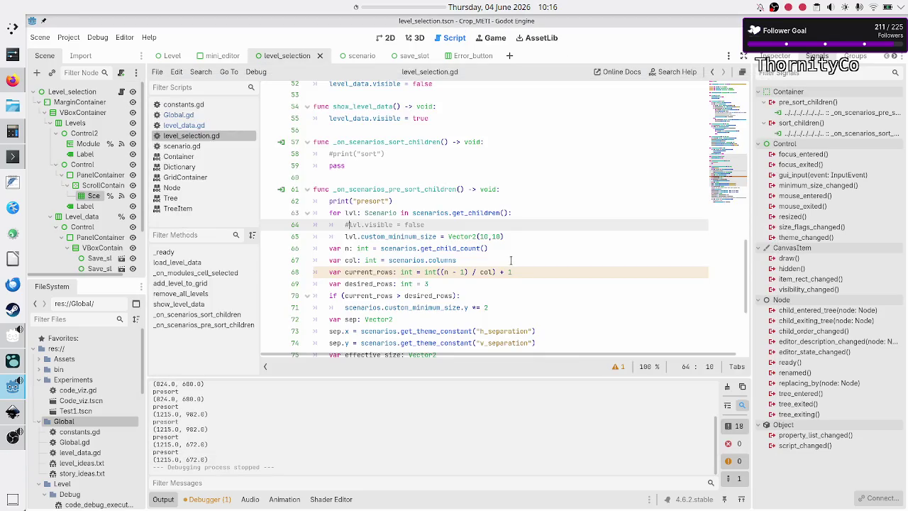
Review the child_size, width and height lines, then comment out the _on_scenarios_sort_children handler
scroll(508, 270, down, 4)
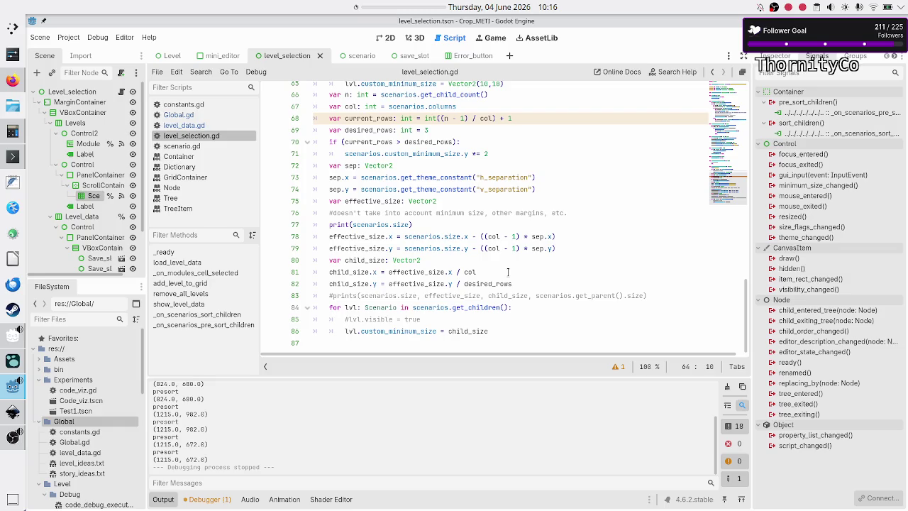
scroll(508, 272, up, 10)
scroll(508, 272, down, 10)
click(449, 261)
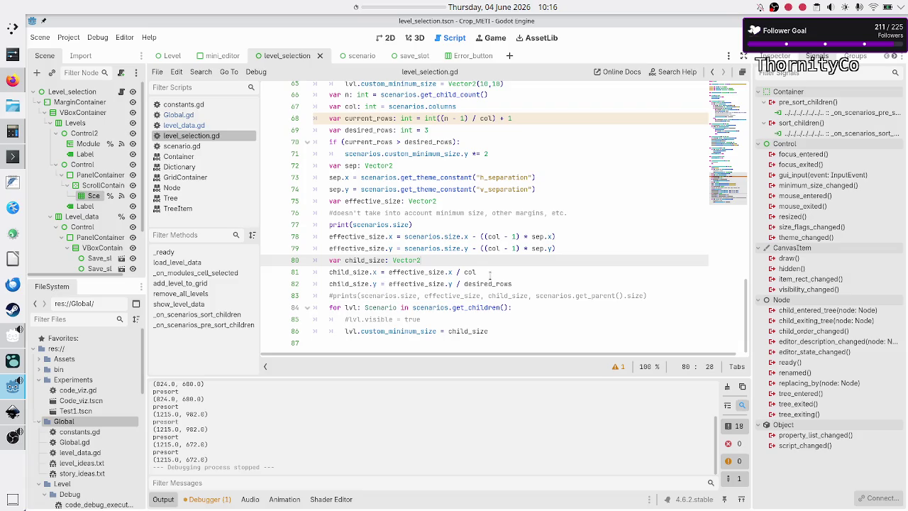
click(489, 272)
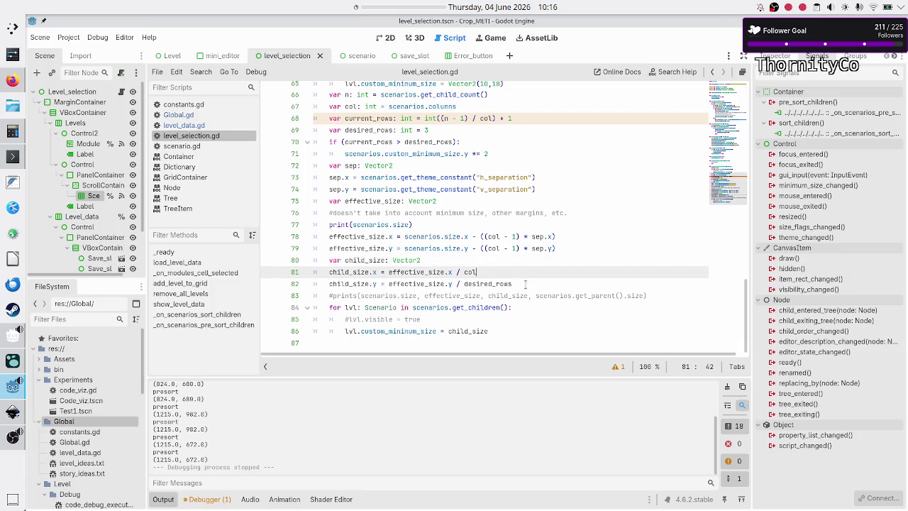
click(525, 284)
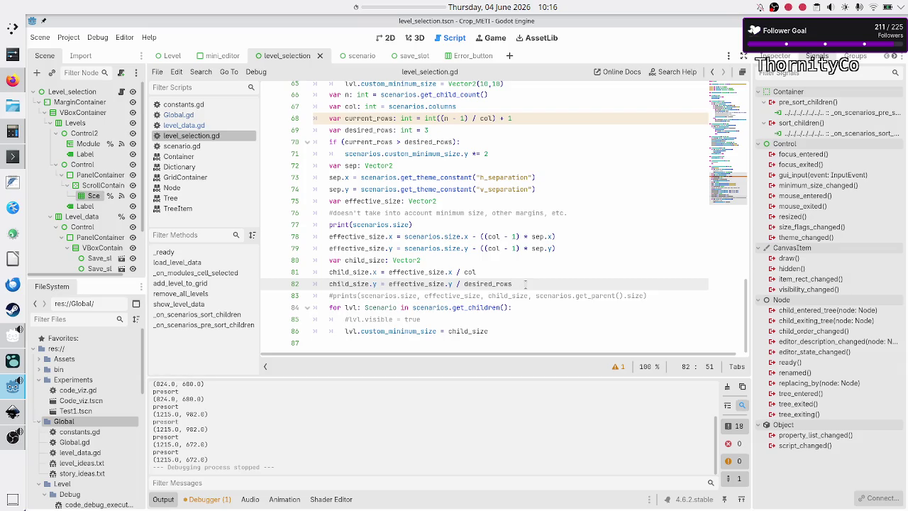
key(ctrl+z)
key(ctrl+z)
key(ctrl+z)
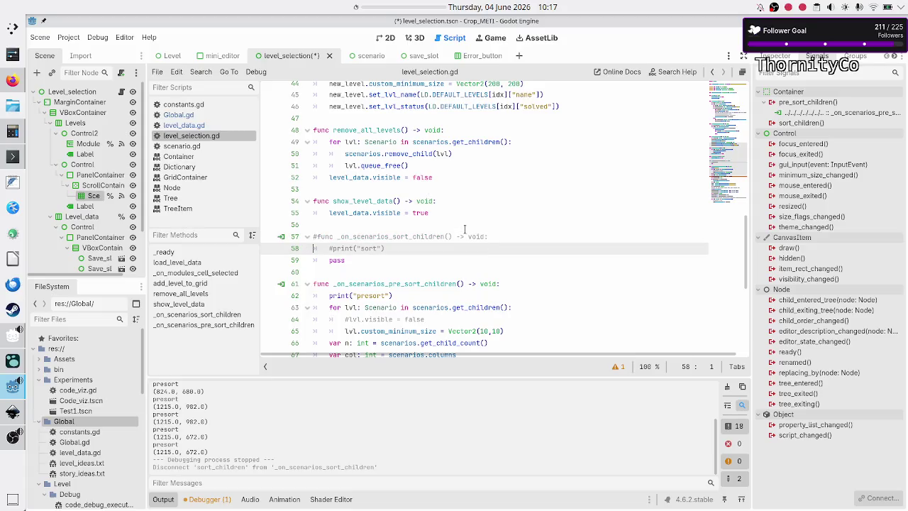
Comment out the pass line with #, save, then check Basic tape operations tiles in the running game
text(#)
key(ctrl+s)
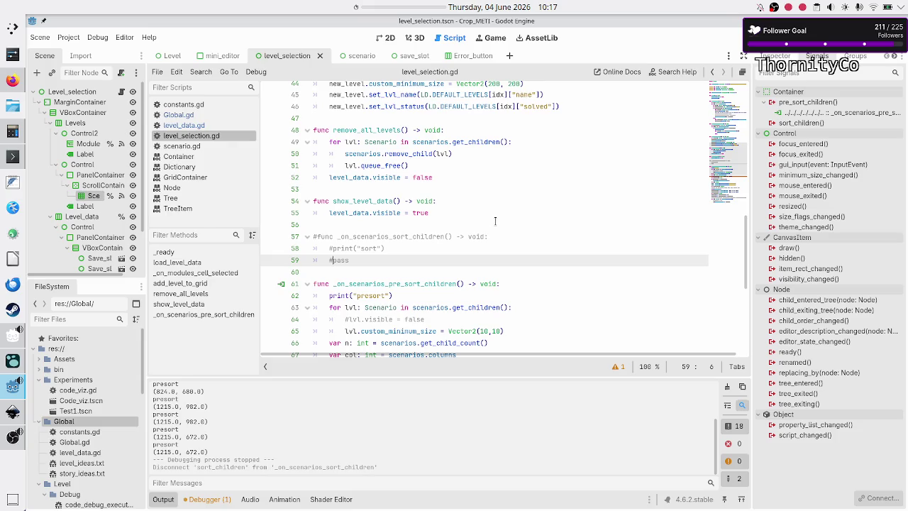
key(F6)
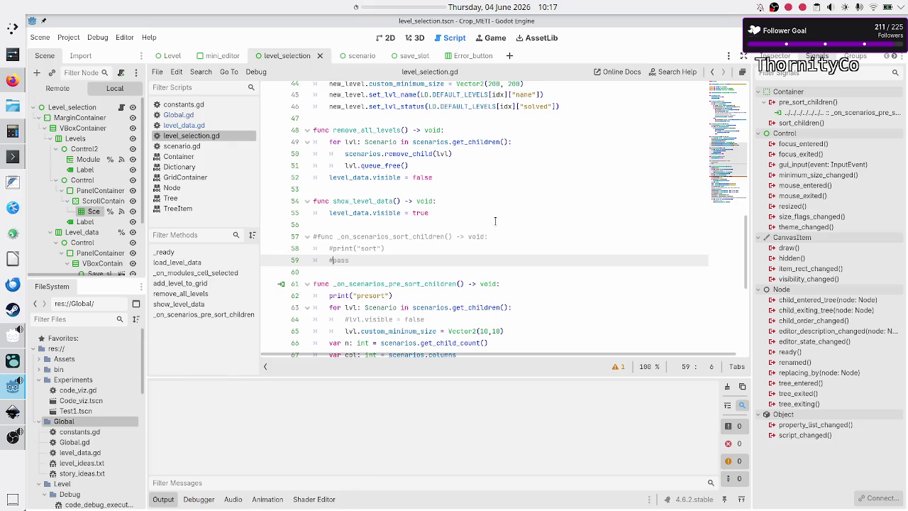
click(229, 118)
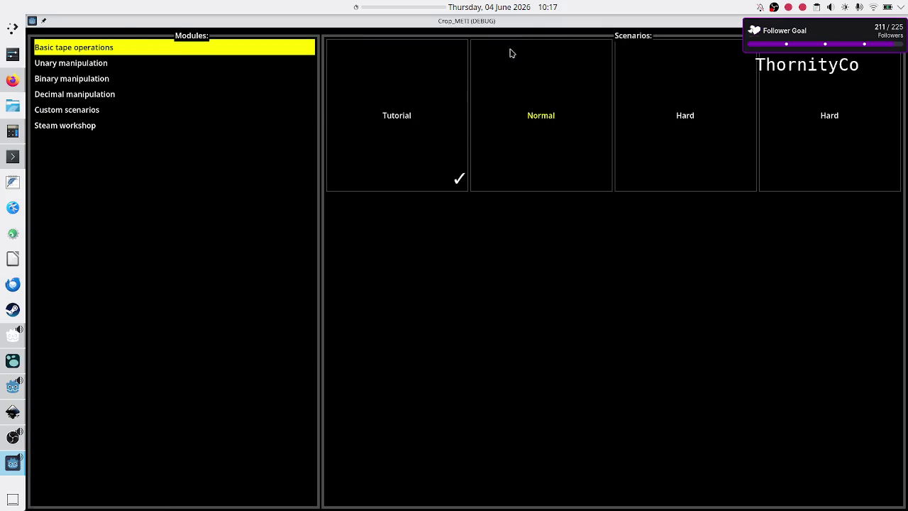
double_click(531, 24)
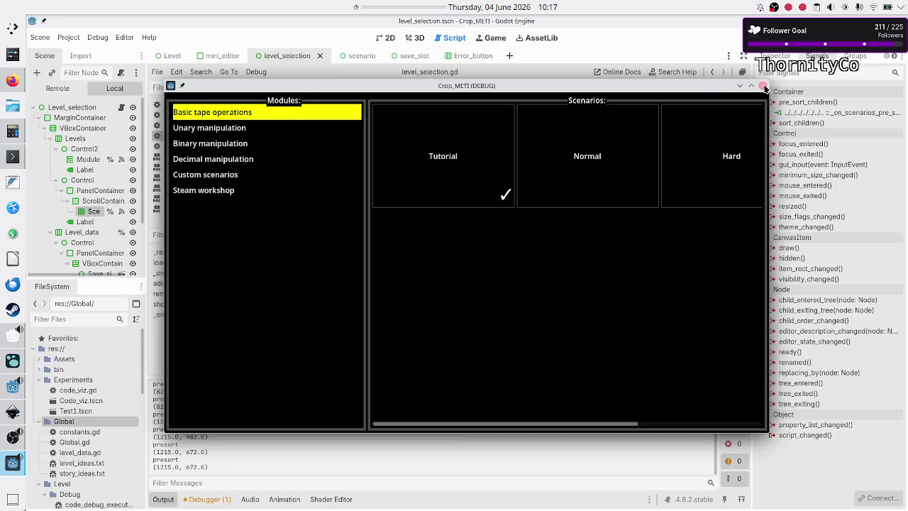
click(762, 85)
scroll(449, 221, down, 6)
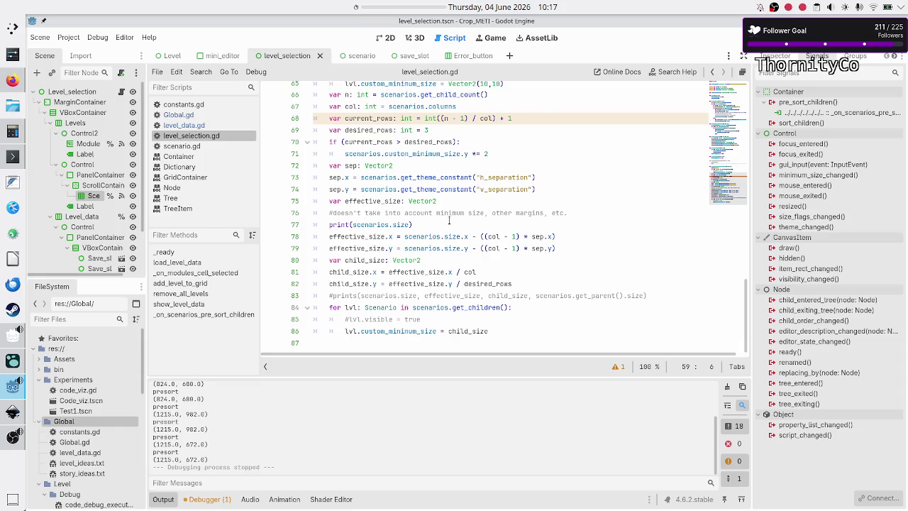
click(445, 248)
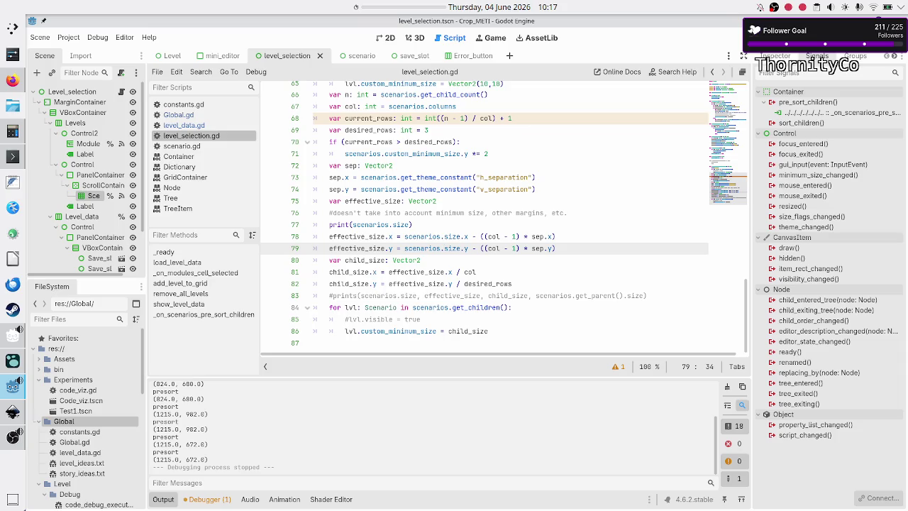
click(538, 225)
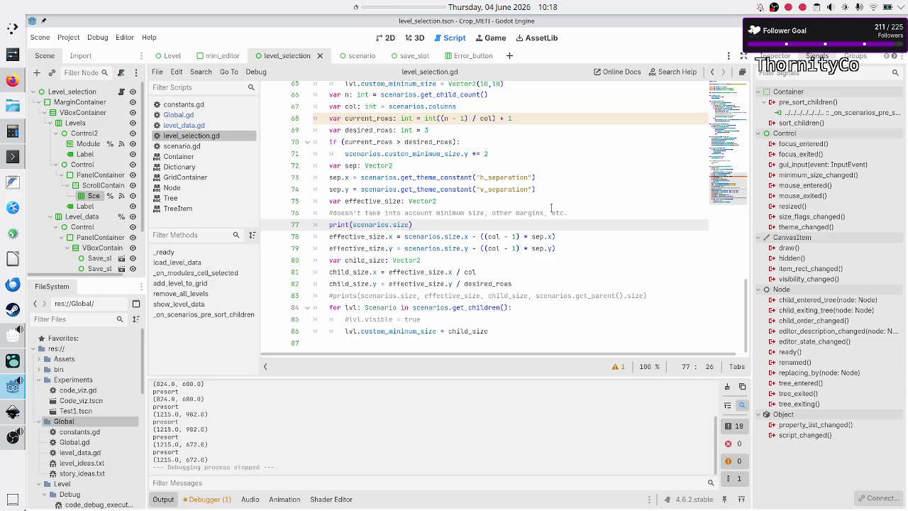
double_click(397, 332)
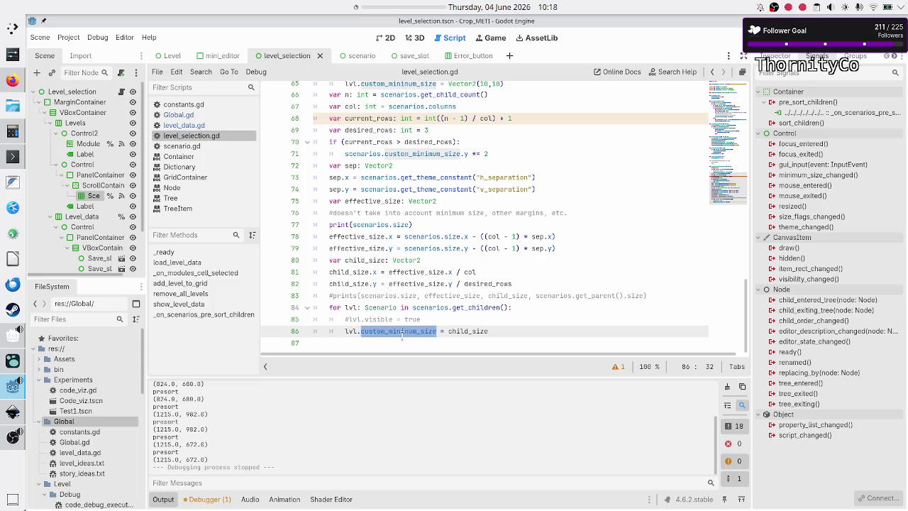
mouse_move(402, 336)
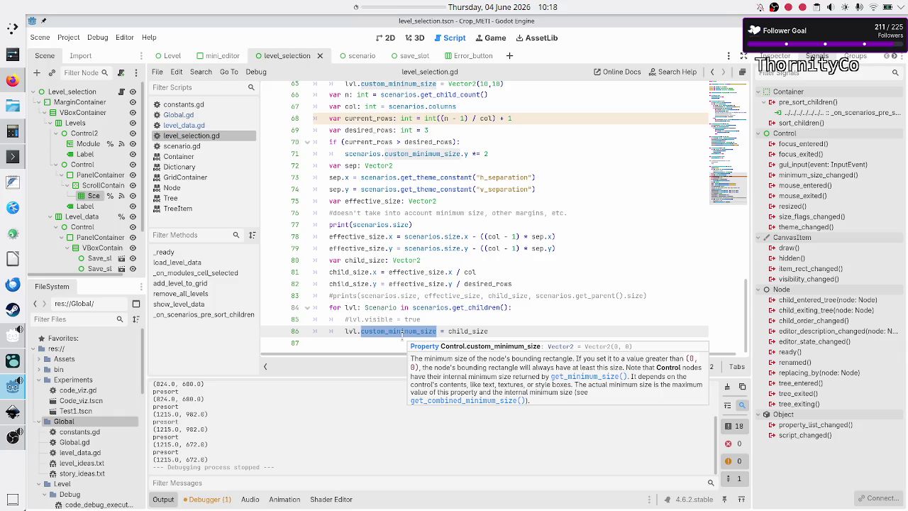
click(405, 295)
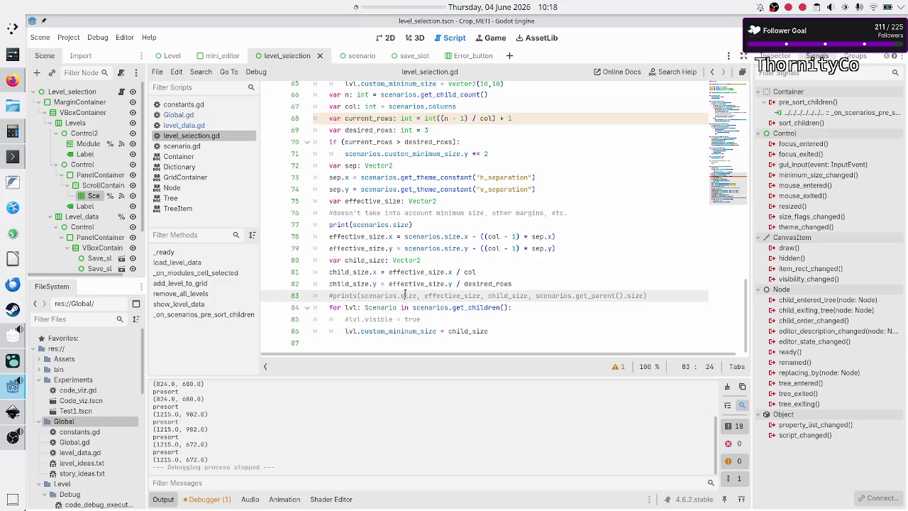
scroll(389, 200, up, 2)
scroll(390, 200, up, 1)
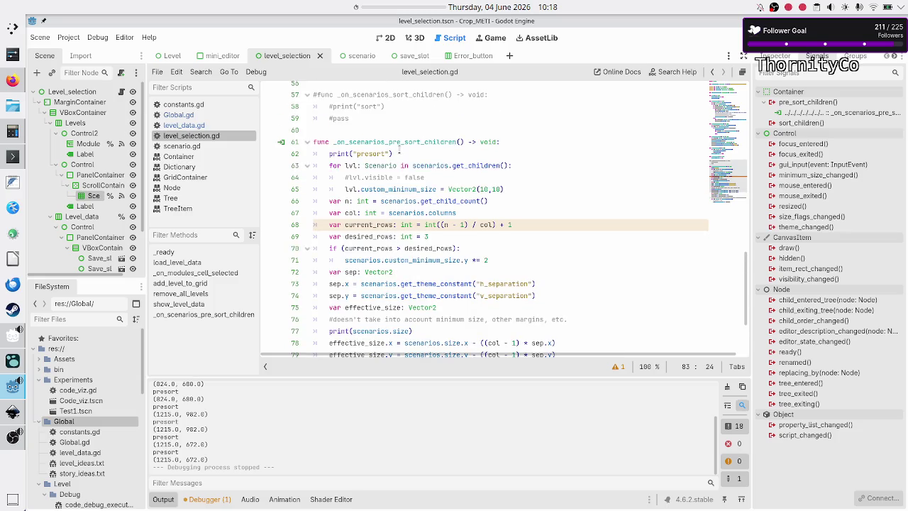
Inspect the pre-sort handler's custom_minimum_size and lvl usage, then drag the Output panel taller
mouse_move(344, 177)
mouse_down()
mouse_move(392, 188)
mouse_move(519, 185)
mouse_up()
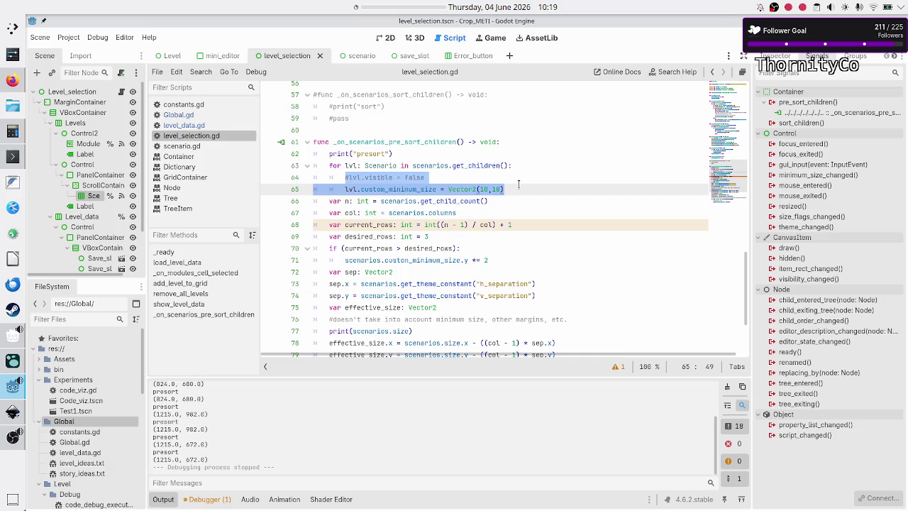
double_click(403, 190)
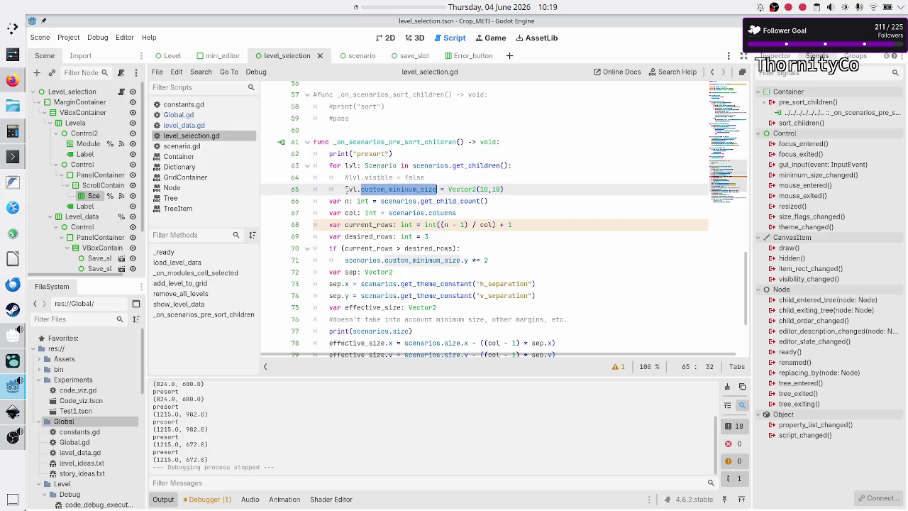
double_click(352, 189)
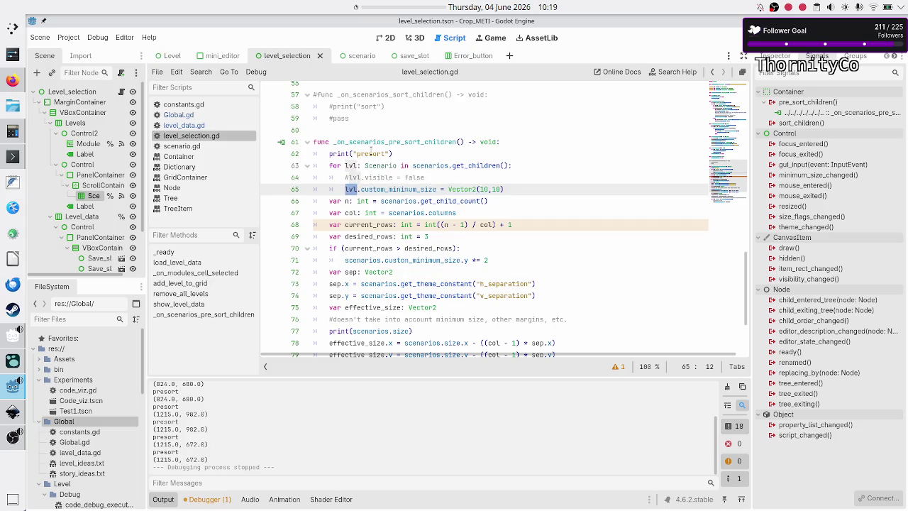
double_click(384, 142)
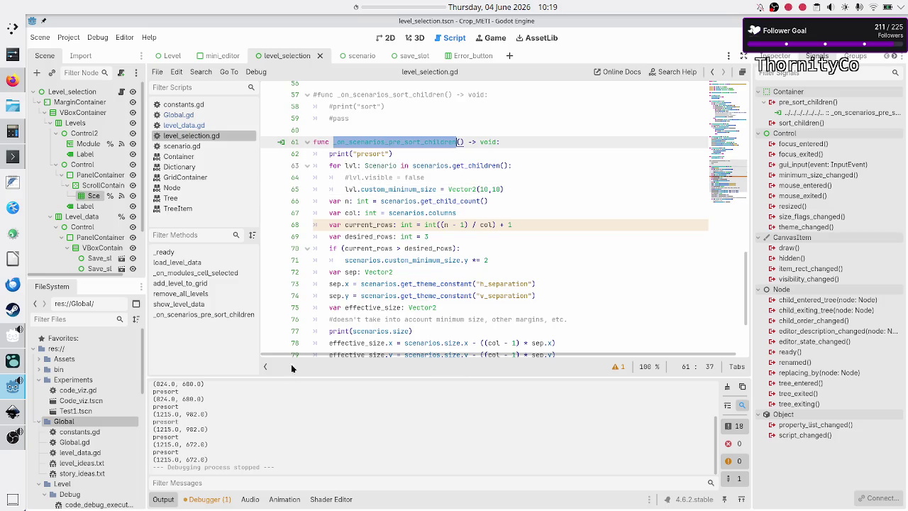
mouse_move(359, 377)
mouse_down()
mouse_move(369, 307)
mouse_move(380, 298)
mouse_up()
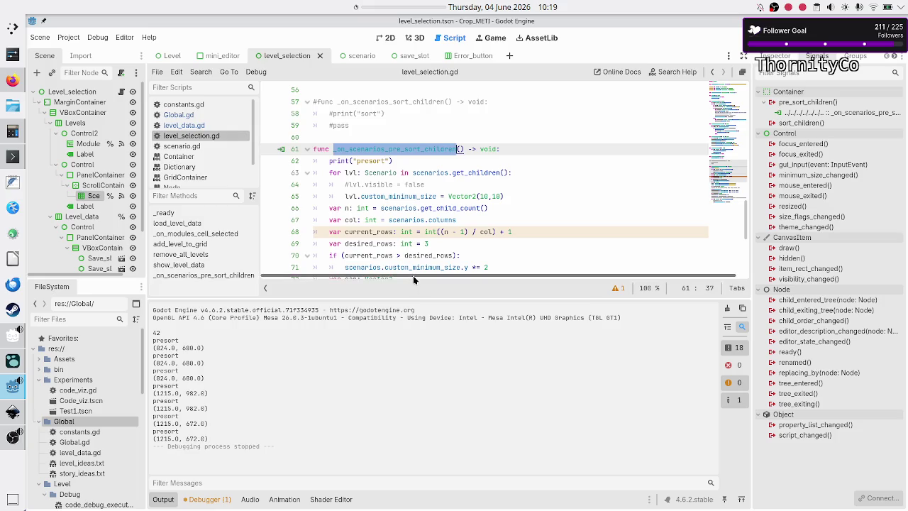
Review custom_minimum_size on line 86 and the printed presort lines, then run the project
scroll(366, 254, down, 5)
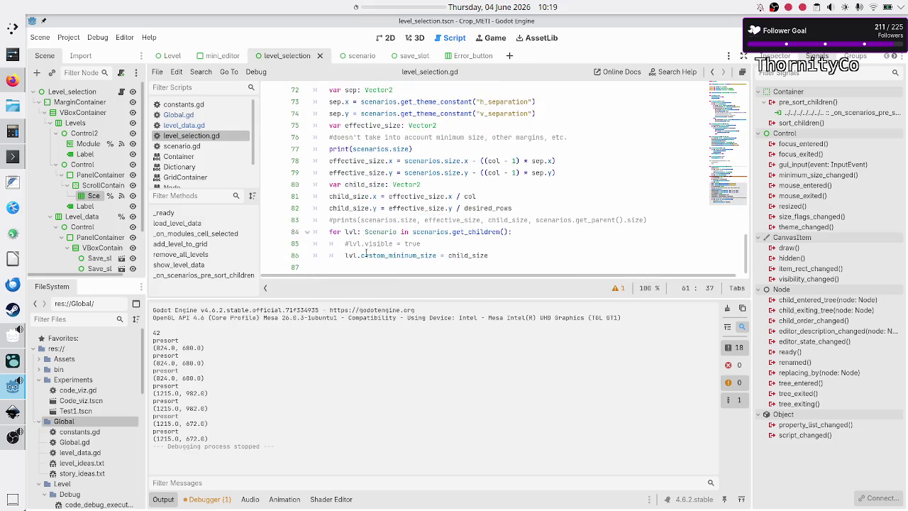
double_click(381, 254)
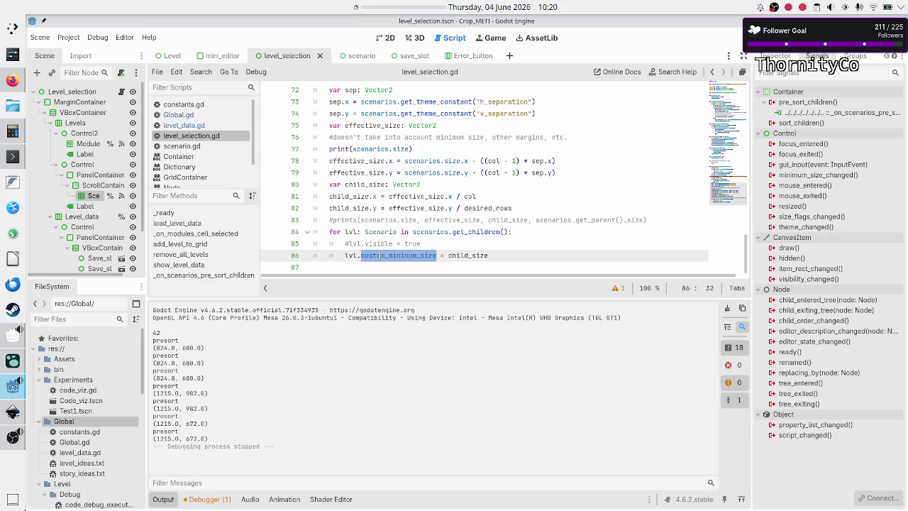
scroll(395, 168, up, 5)
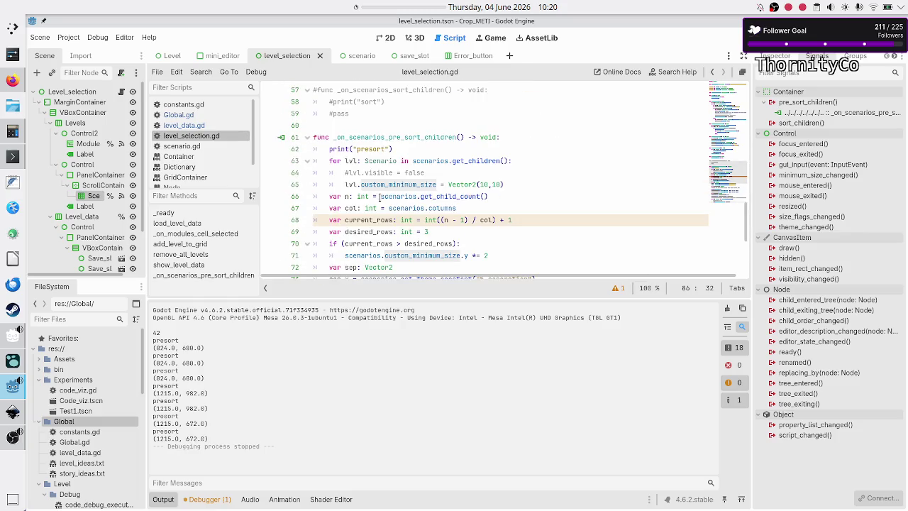
double_click(367, 137)
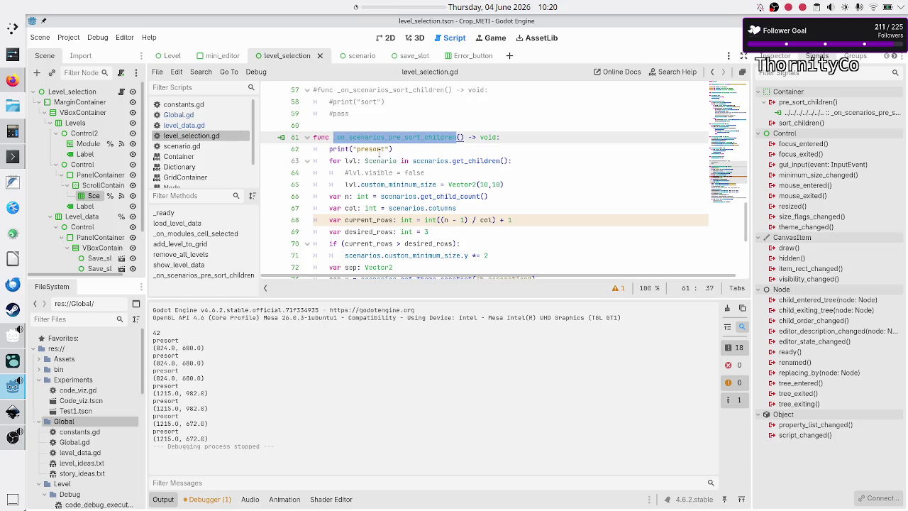
scroll(389, 172, down, 3)
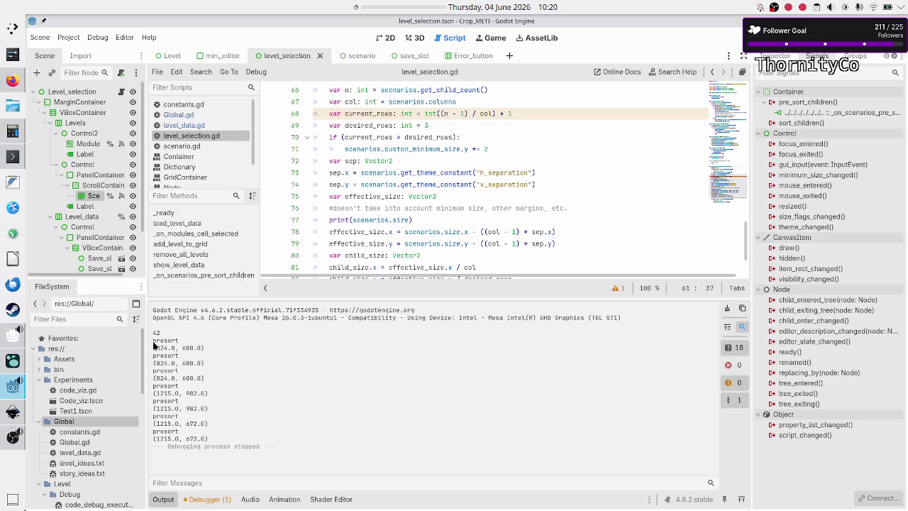
drag(154, 344, 181, 409)
click(182, 408)
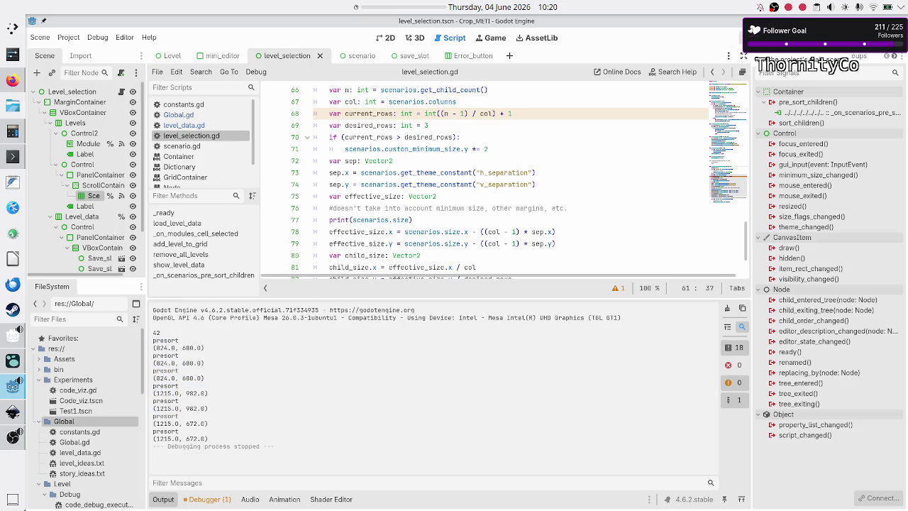
click(749, 38)
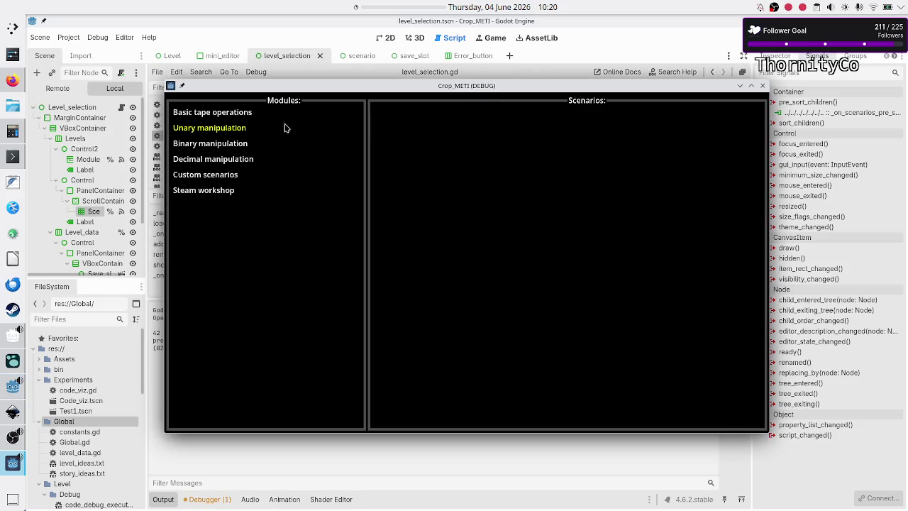
Show Basic tape operations in the game, maximize its window, then minimize it back to the editor
click(252, 117)
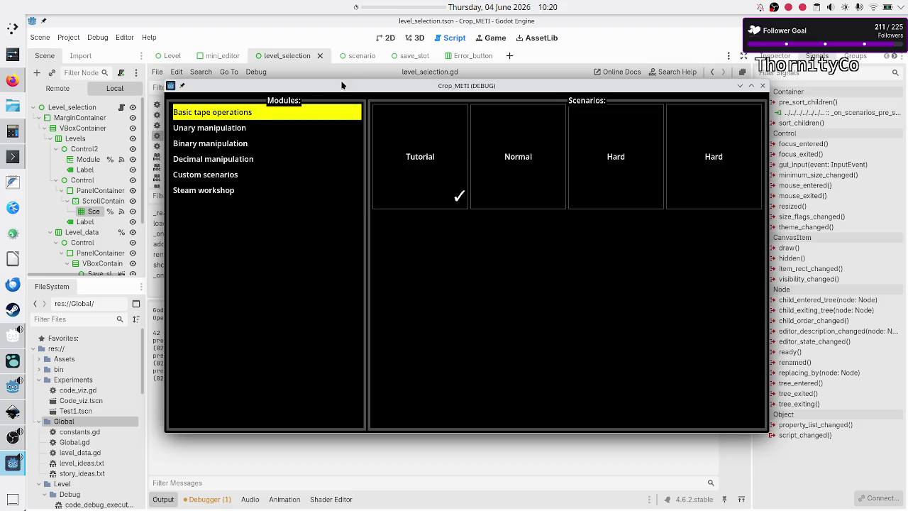
drag(344, 90, 436, 80)
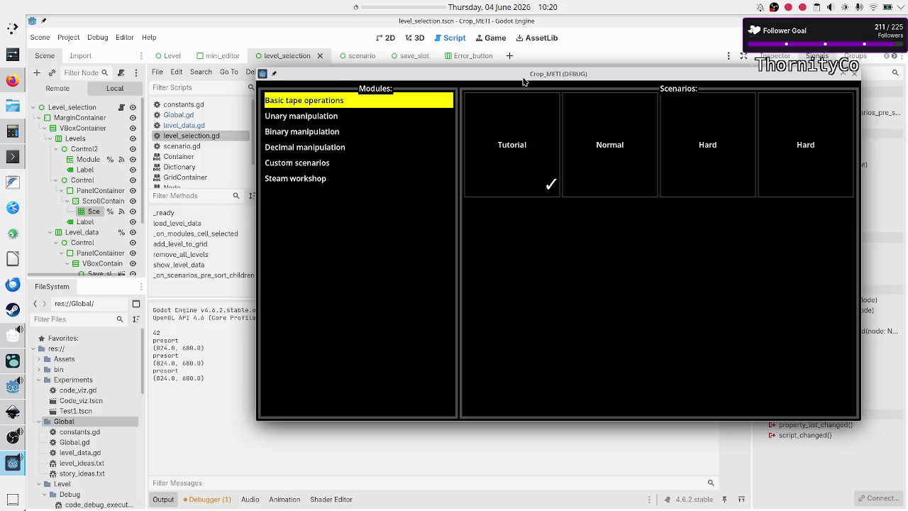
double_click(523, 77)
click(13, 467)
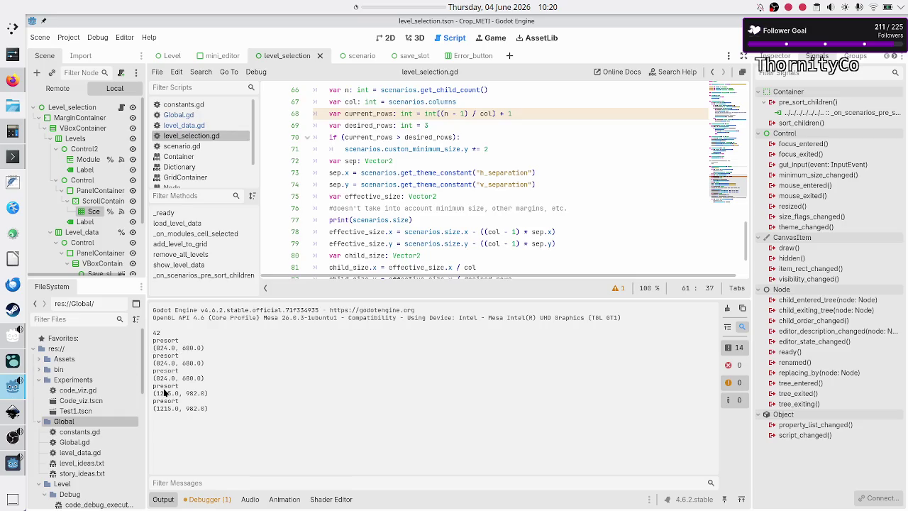
Review the latest presort log entries and lines 61 and 86, then bring back the maximized game
drag(161, 385, 179, 402)
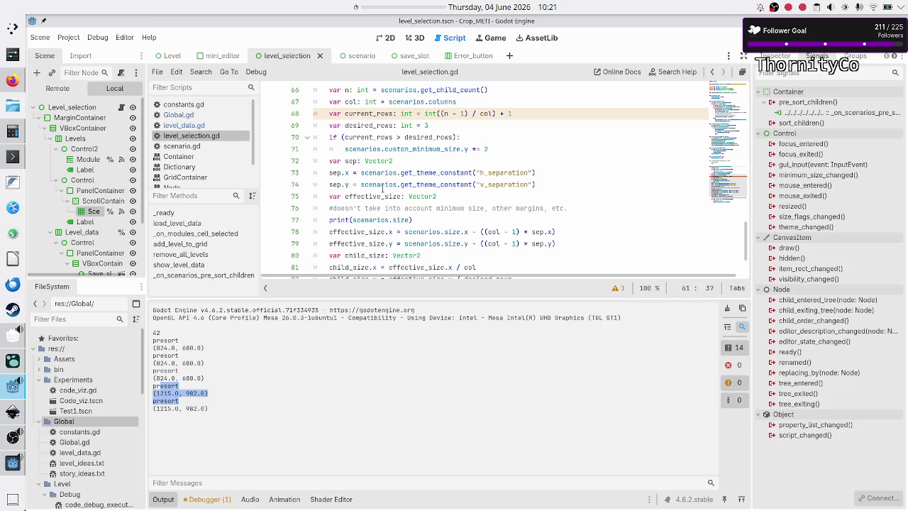
scroll(383, 188, down, 2)
scroll(383, 186, up, 6)
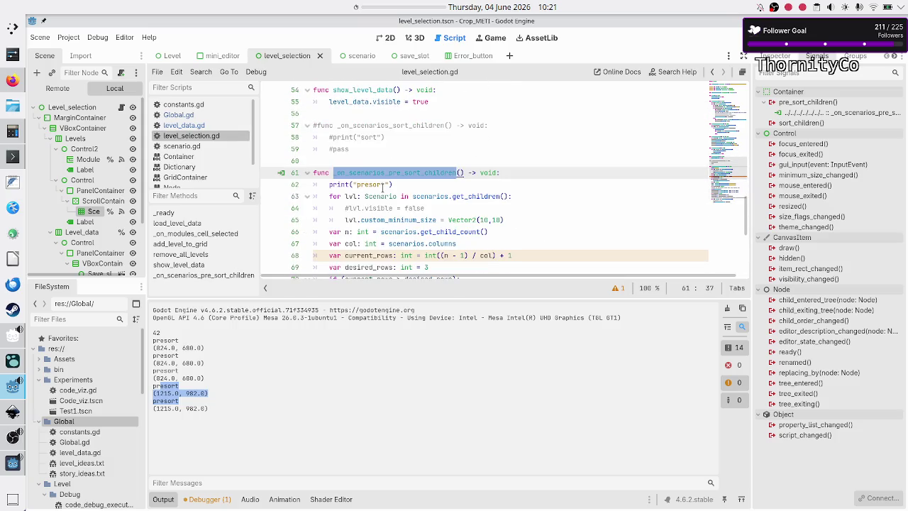
click(381, 174)
scroll(381, 178, down, 6)
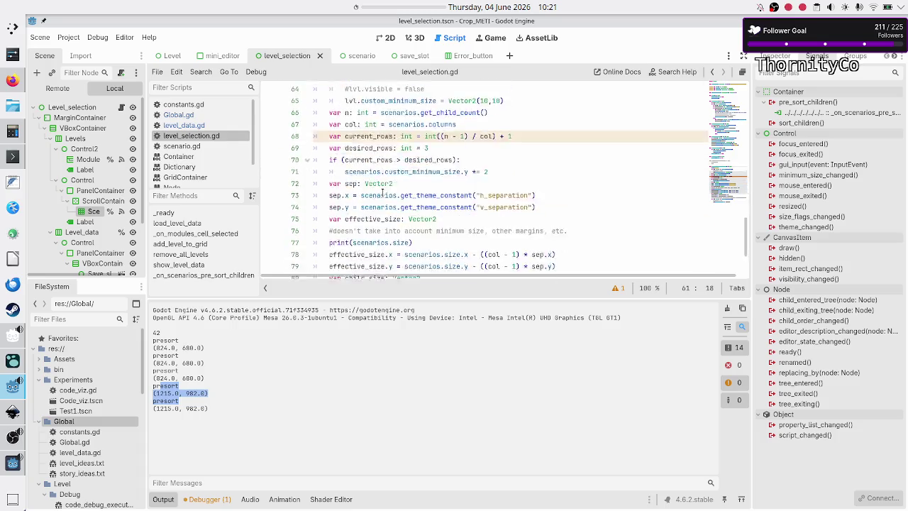
drag(358, 257, 424, 259)
scroll(371, 211, up, 4)
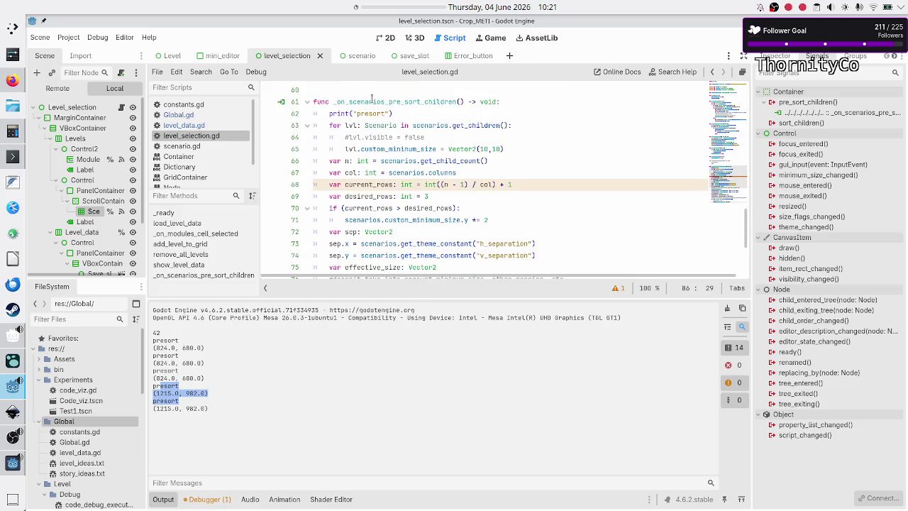
click(372, 102)
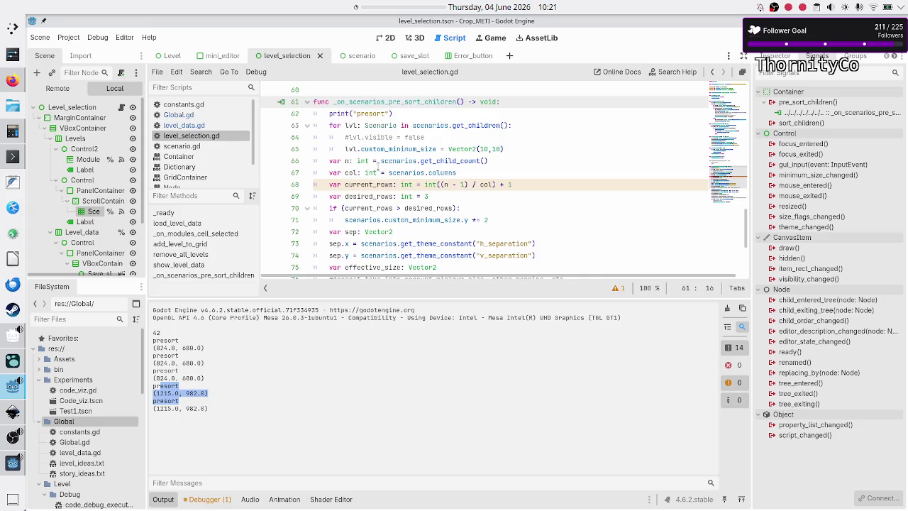
scroll(373, 177, down, 4)
click(354, 263)
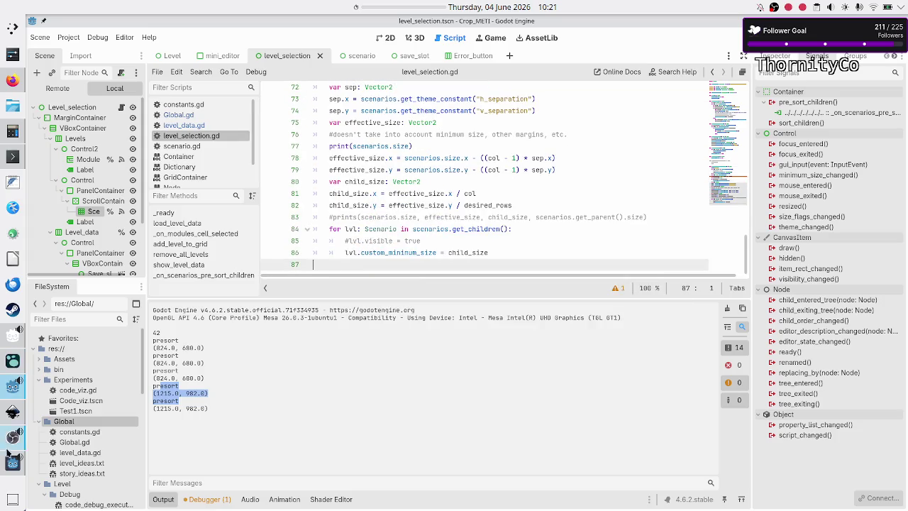
click(9, 466)
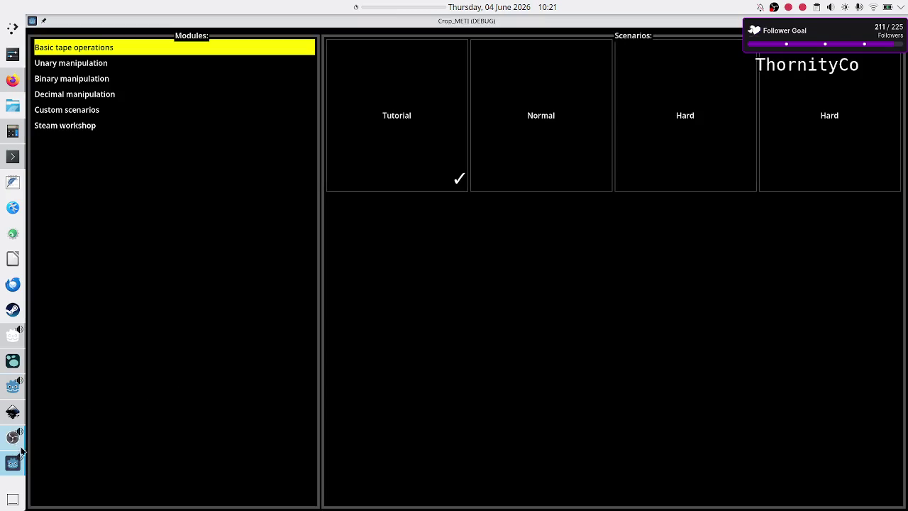
Clear the output log, restore the game to a small window, and return to the editor
click(10, 390)
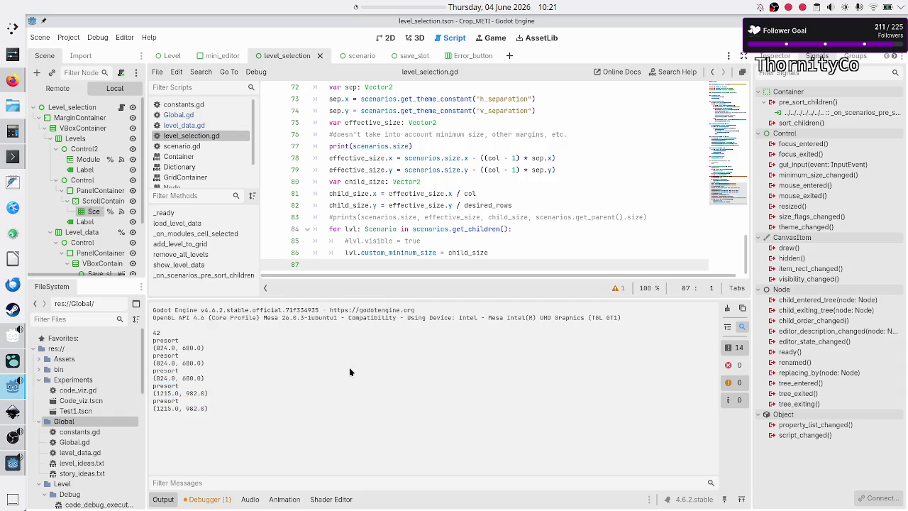
click(728, 308)
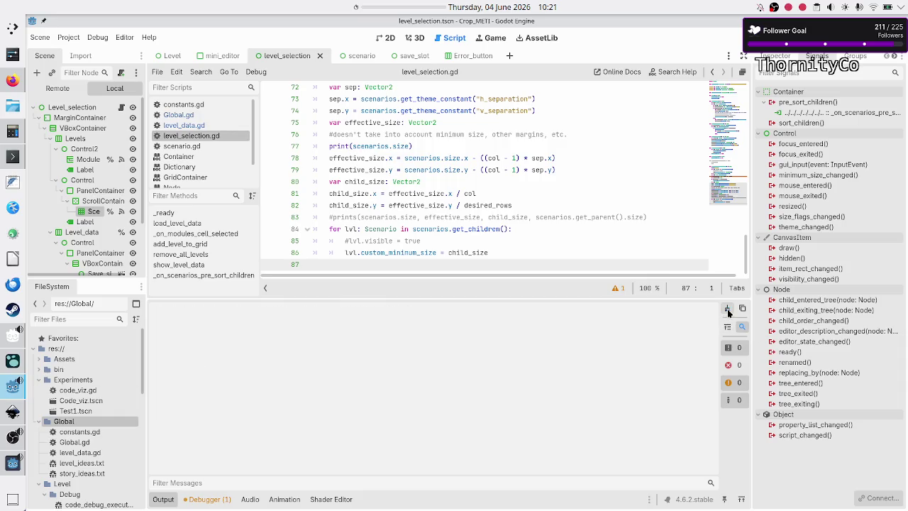
click(12, 463)
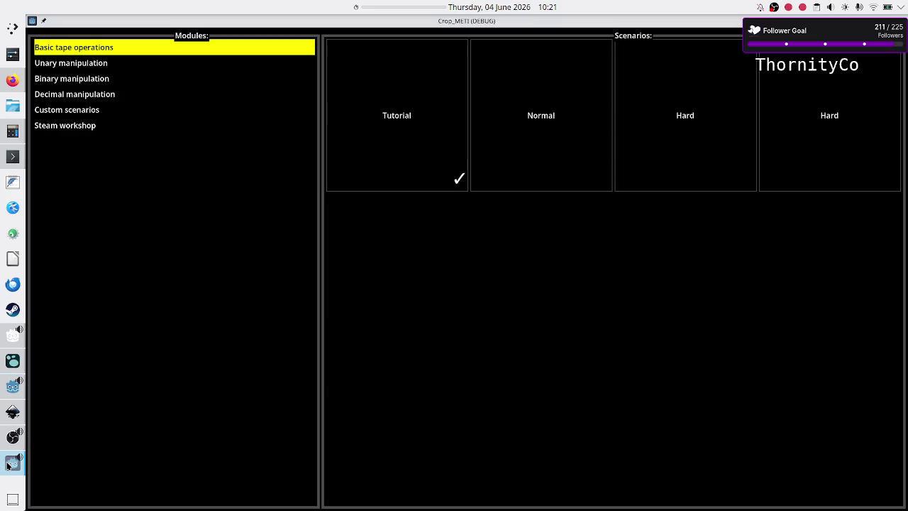
double_click(543, 25)
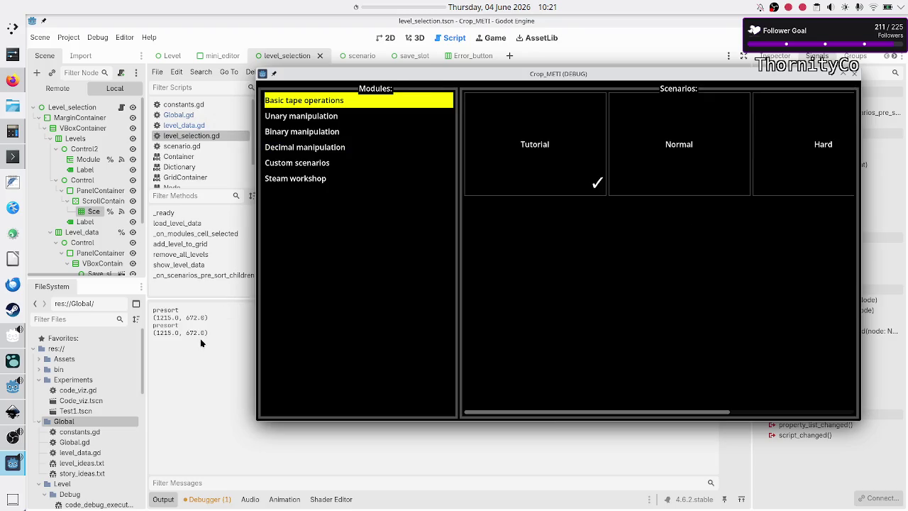
click(200, 339)
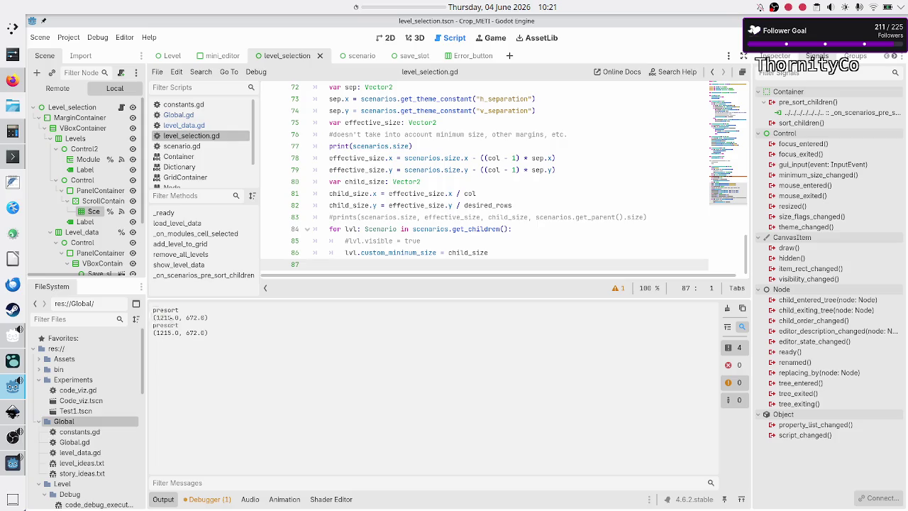
Review the two new presort entries in the output log, both (1215, 672)
drag(157, 317, 210, 334)
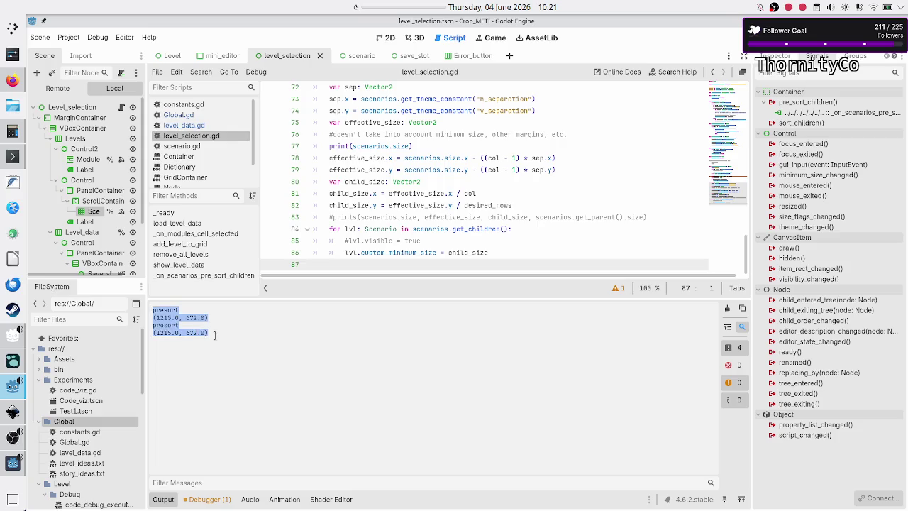
click(215, 335)
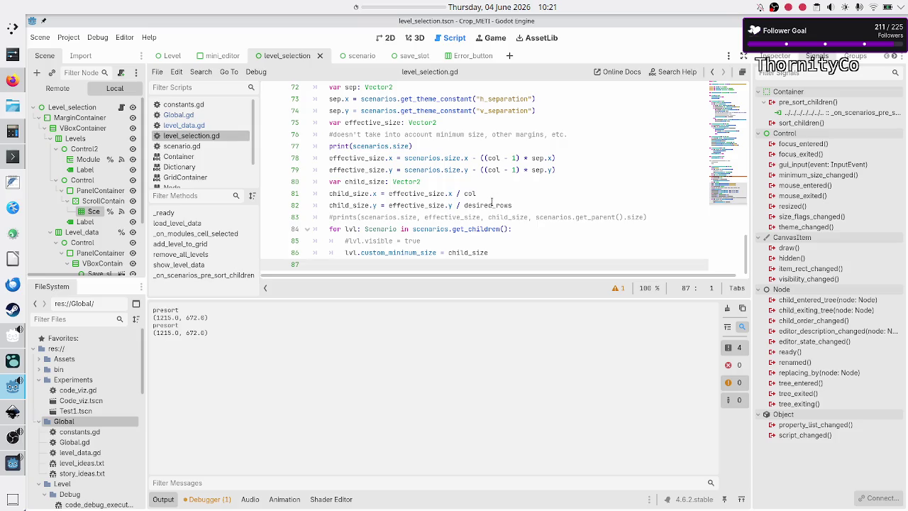
scroll(431, 169, up, 4)
scroll(431, 169, down, 4)
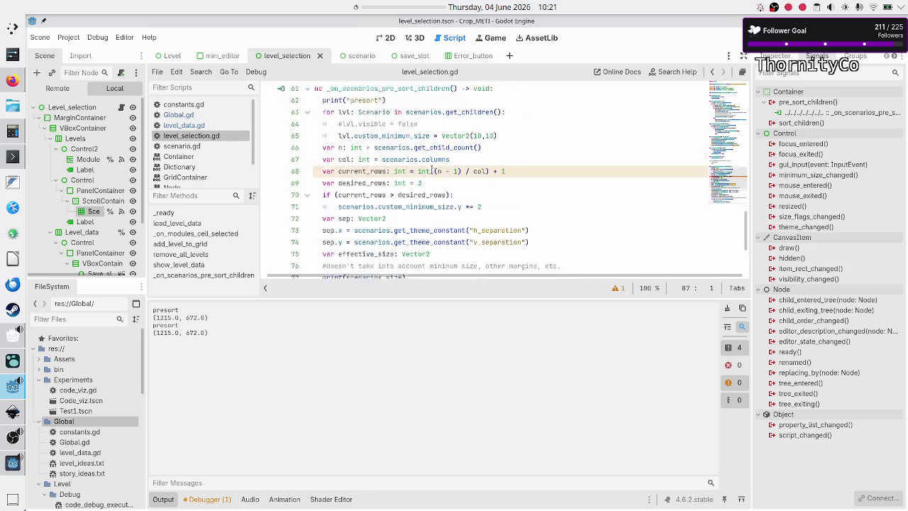
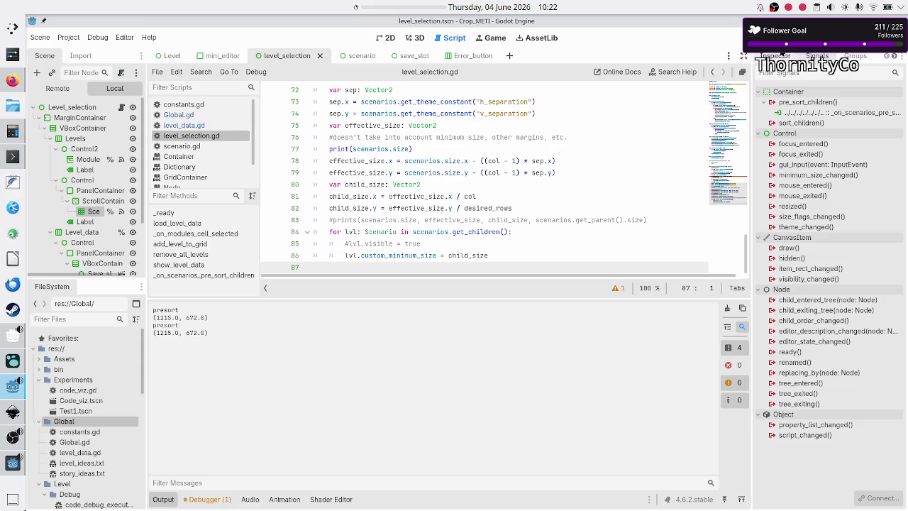
Restart the game, show Basic tape operations, and maximize then restore the window to check tiles
key(F8)
key(F6)
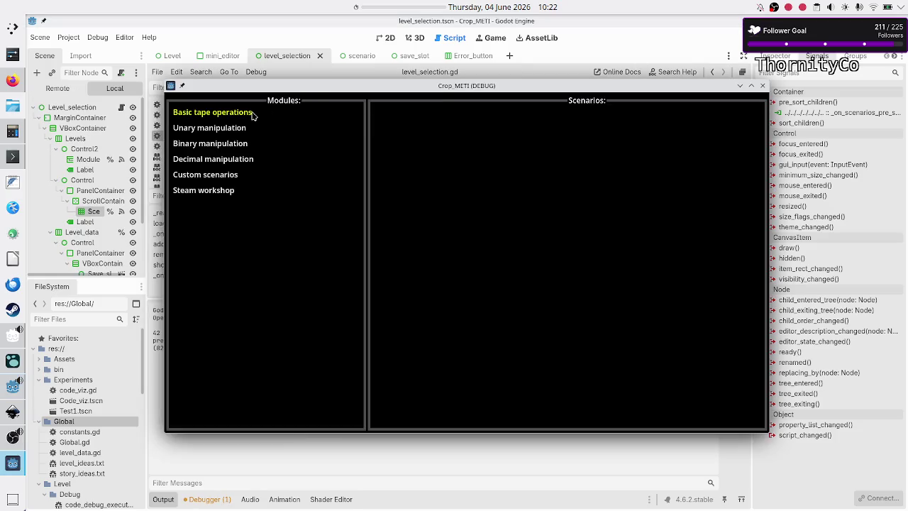
click(254, 115)
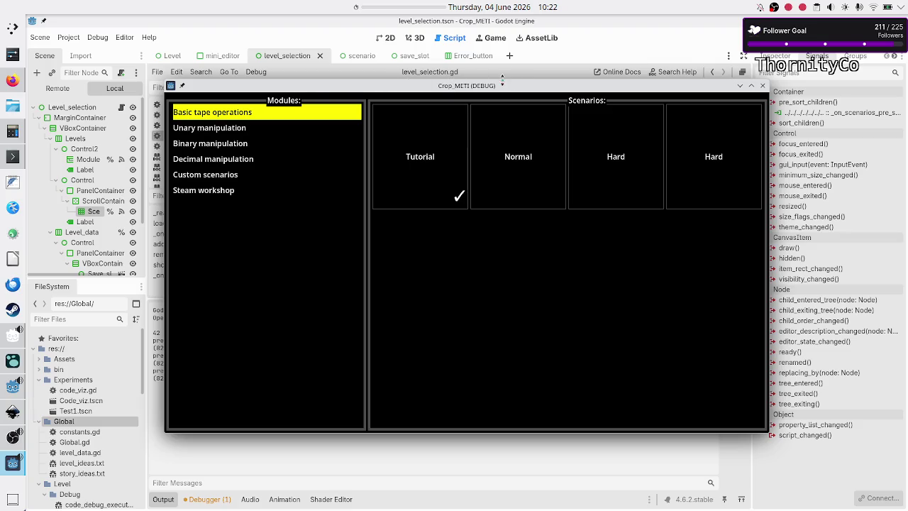
double_click(453, 86)
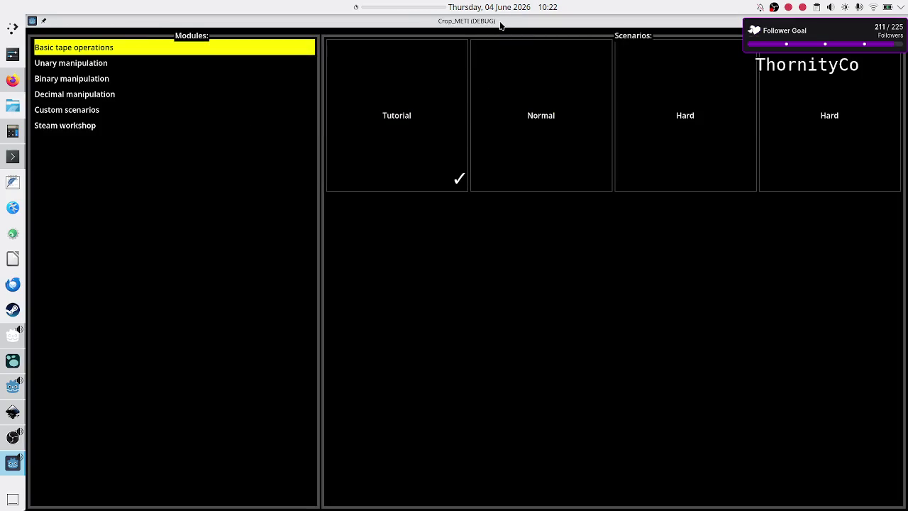
double_click(502, 23)
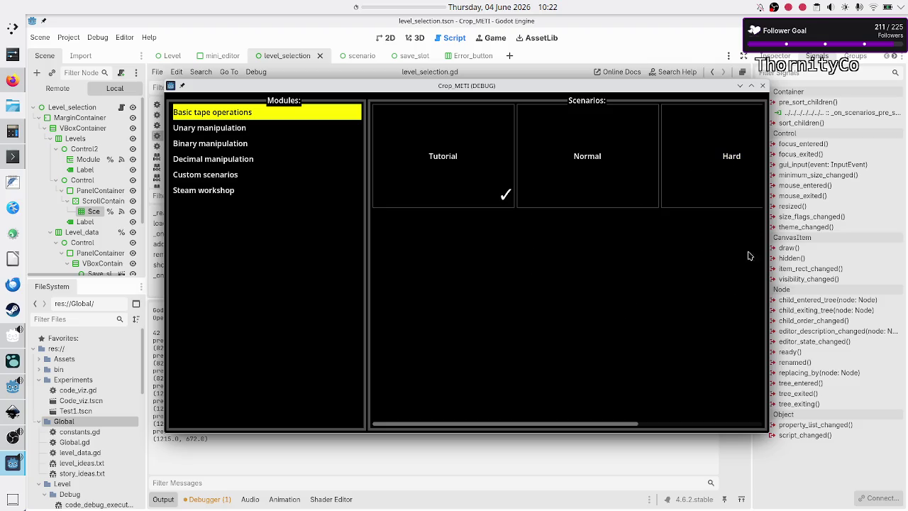
Check Unary manipulation, return to Basic tape operations, maximize and restore again, then close the game
scroll(489, 269, down, 3)
scroll(498, 268, up, 3)
click(244, 128)
click(250, 116)
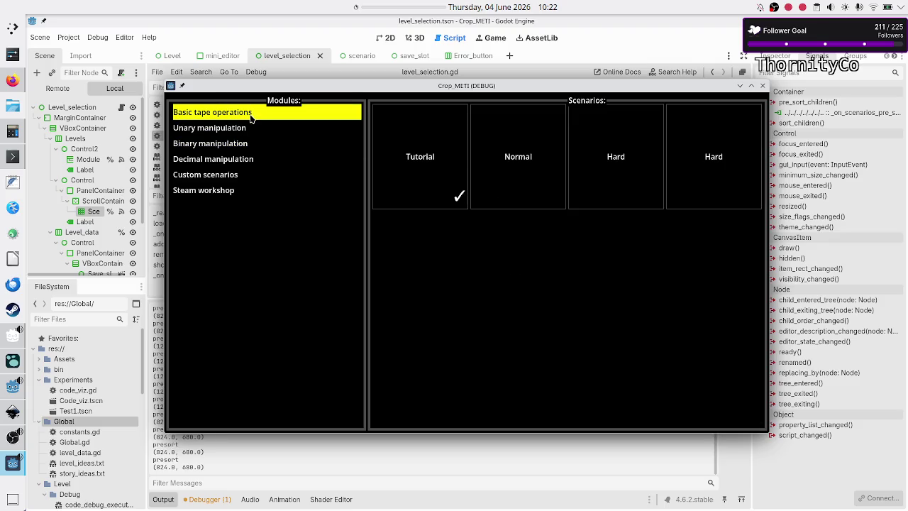
click(750, 87)
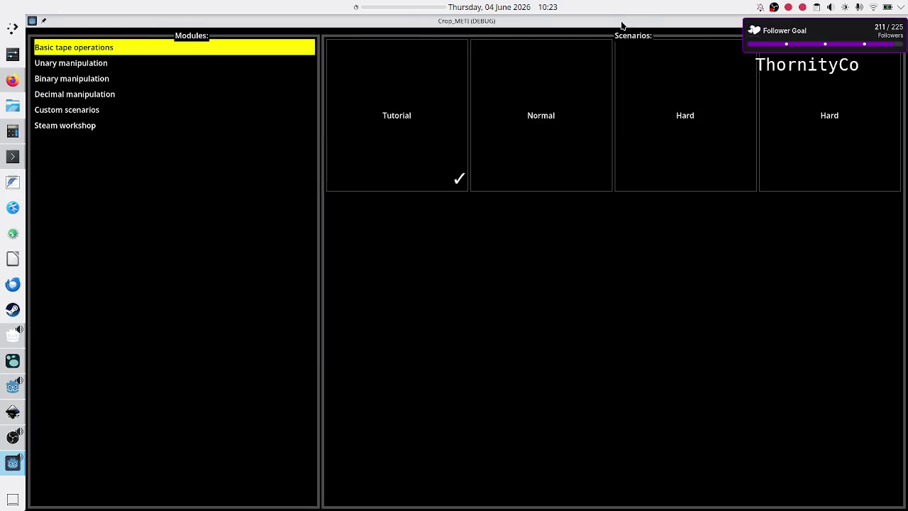
double_click(621, 22)
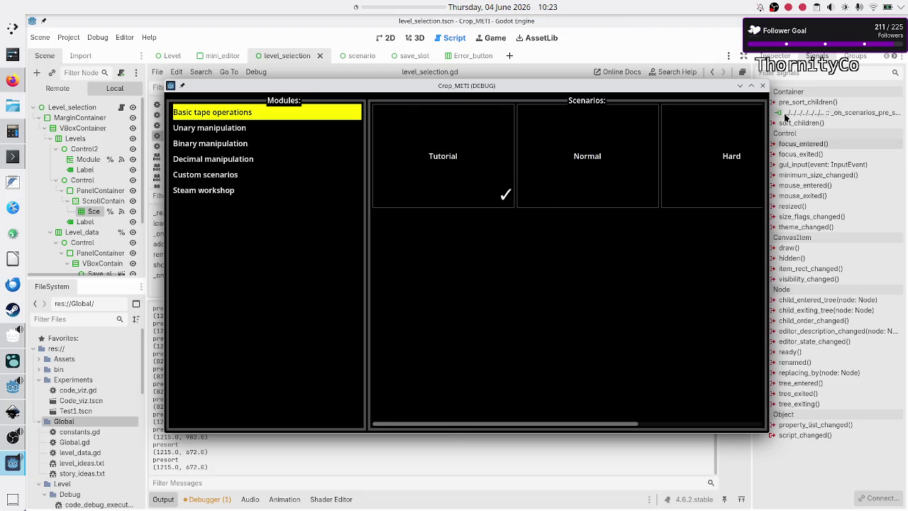
click(762, 85)
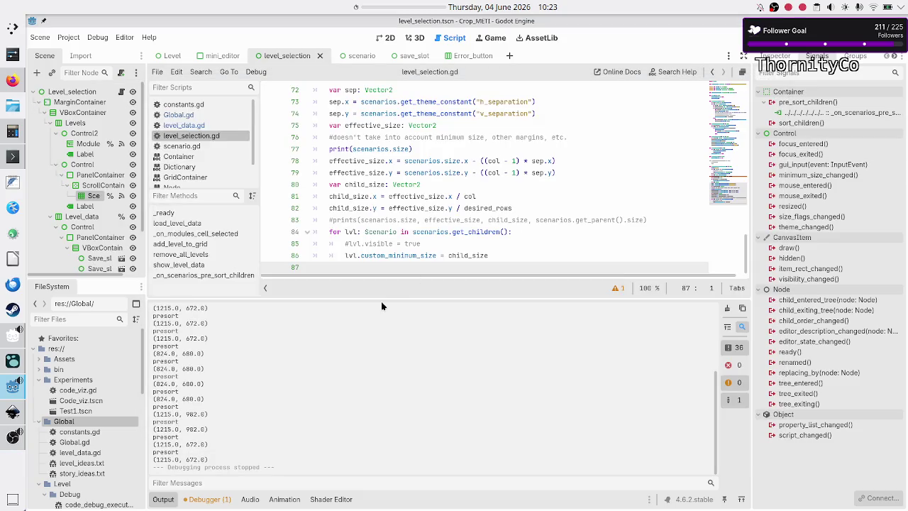
Clear the output log and drag the Output splitter down to show more script lines
scroll(362, 380, up, 2)
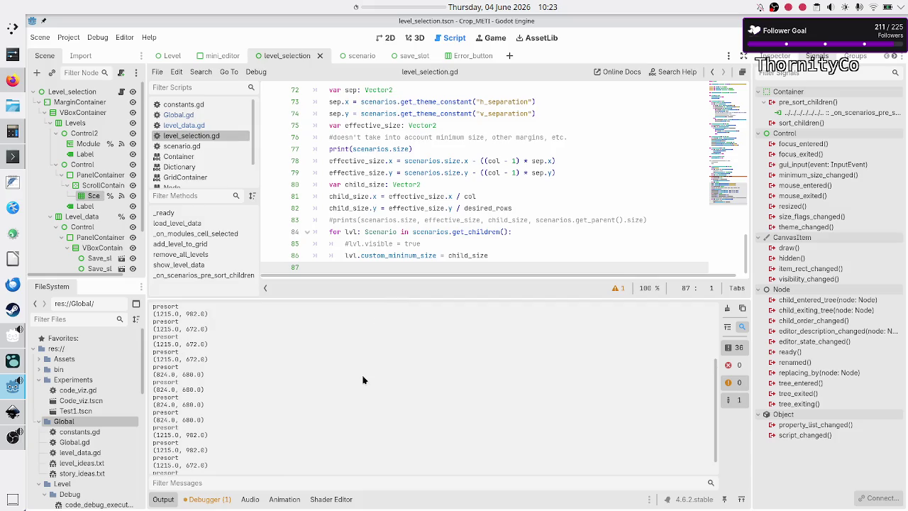
scroll(362, 380, up, 5)
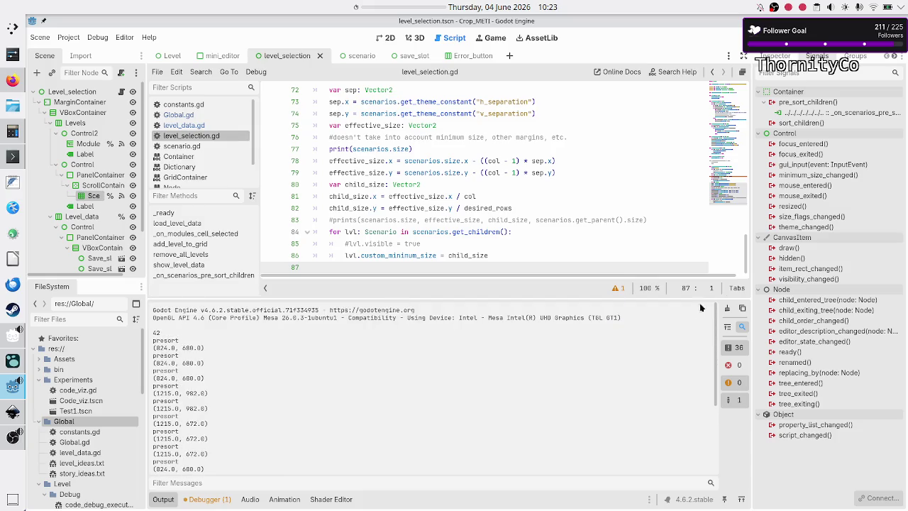
click(727, 308)
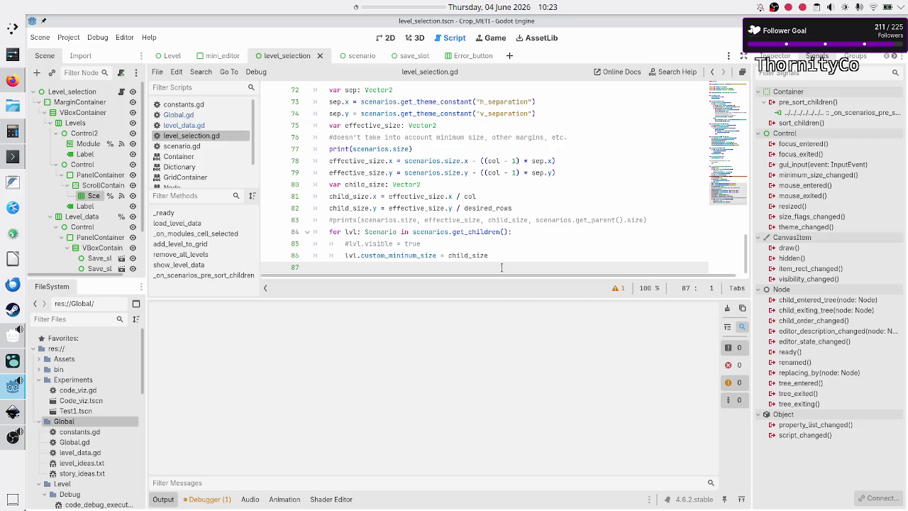
drag(491, 298, 501, 427)
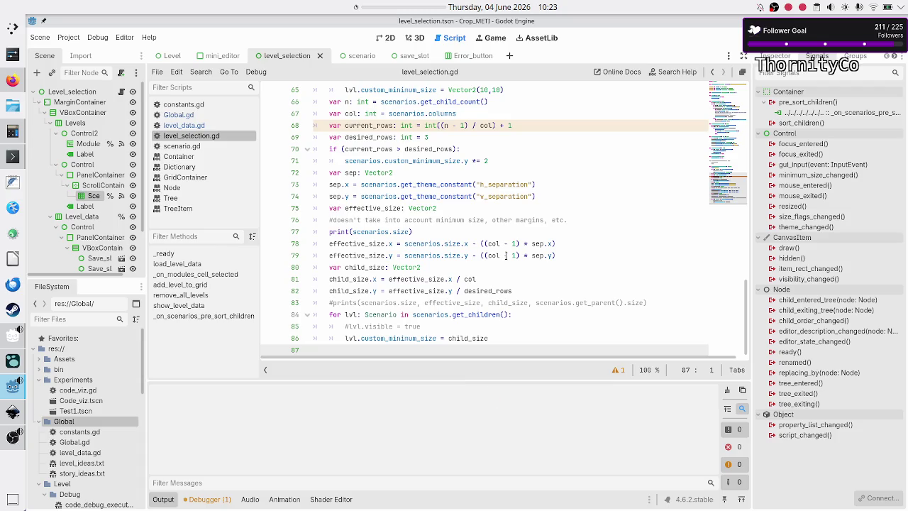
click(502, 221)
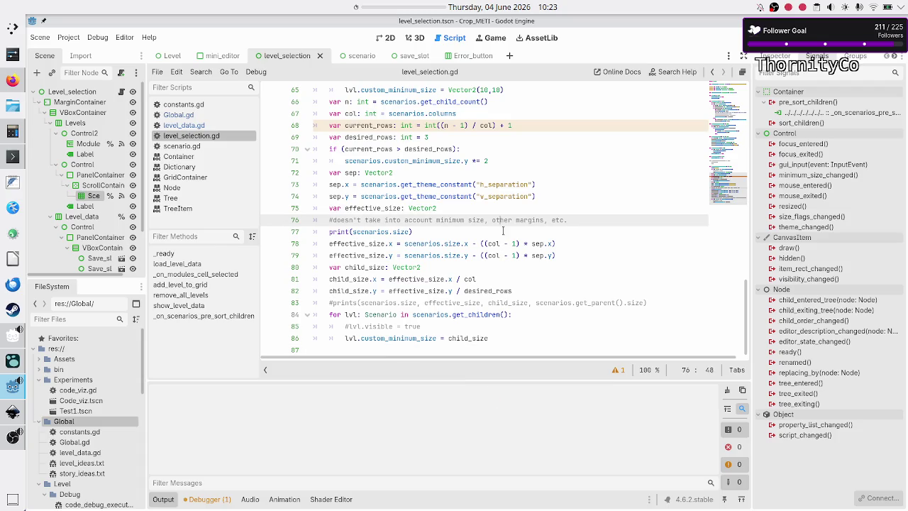
Rerun the project, show Basic tape operations, and maximize then restore the game window
click(742, 39)
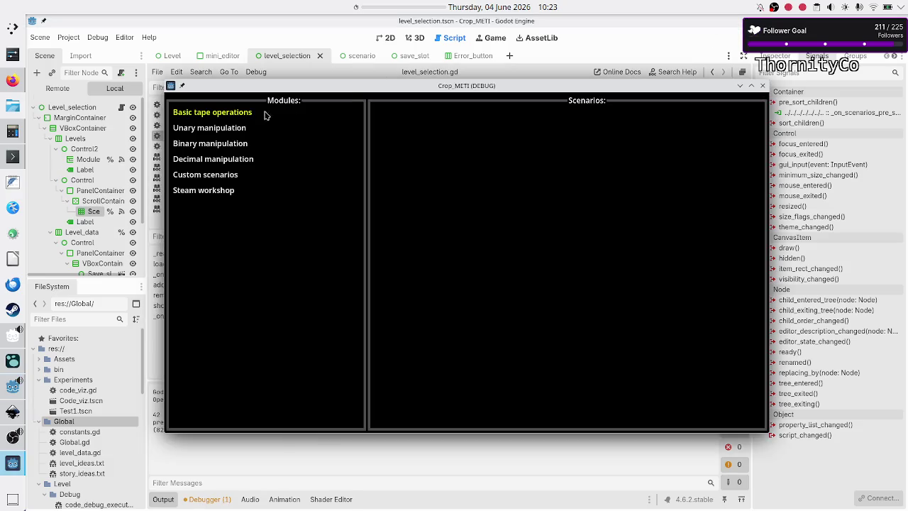
click(256, 116)
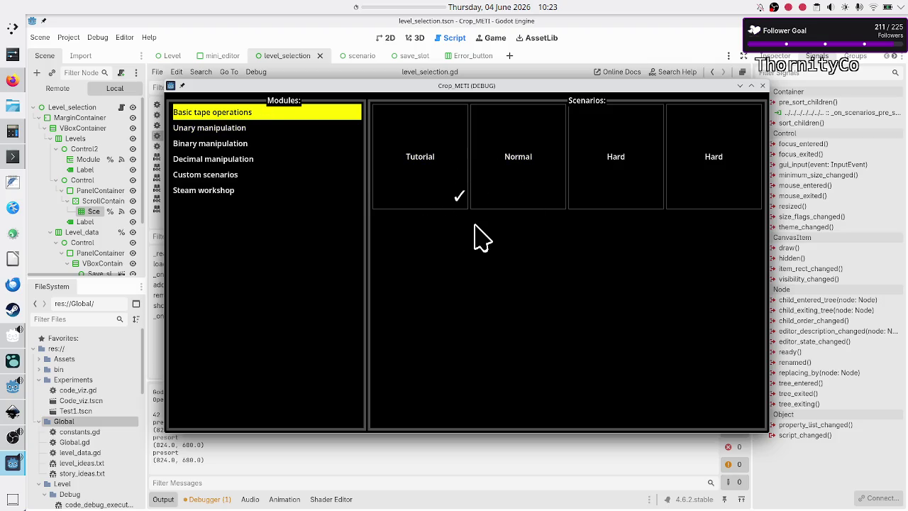
double_click(595, 86)
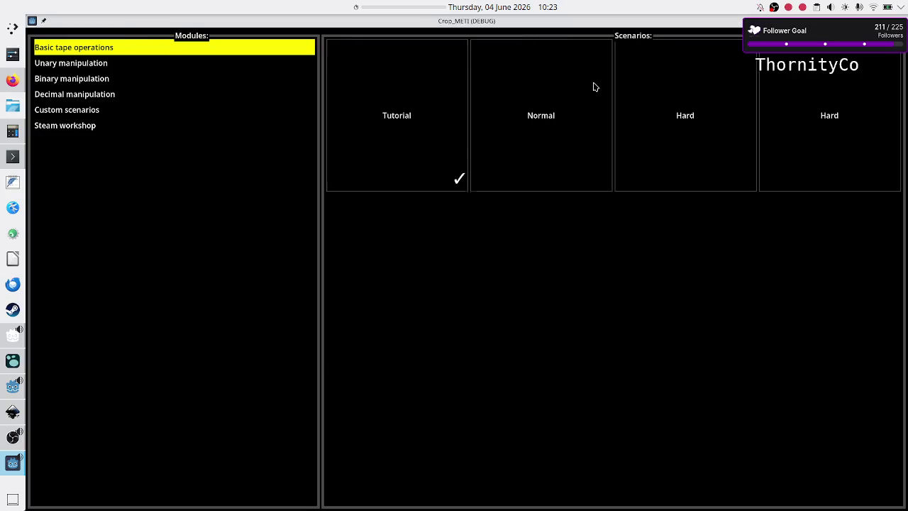
double_click(606, 23)
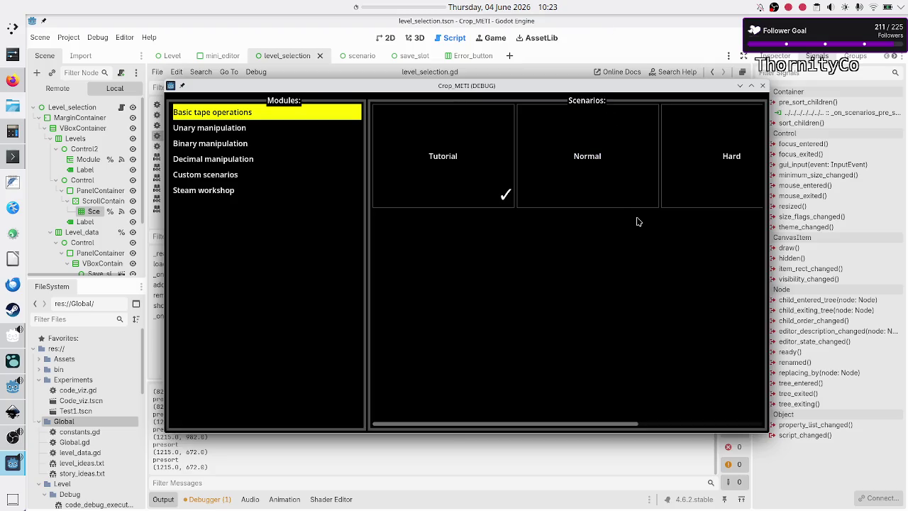
click(763, 86)
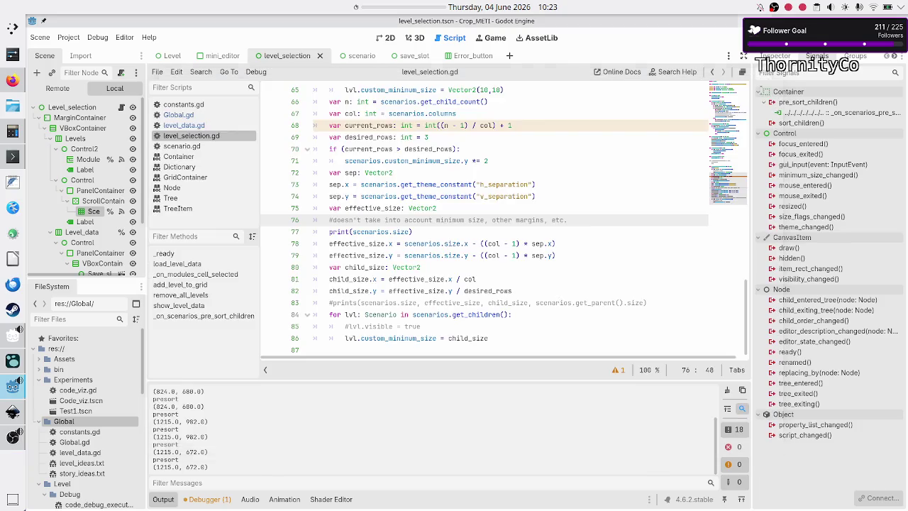
click(461, 317)
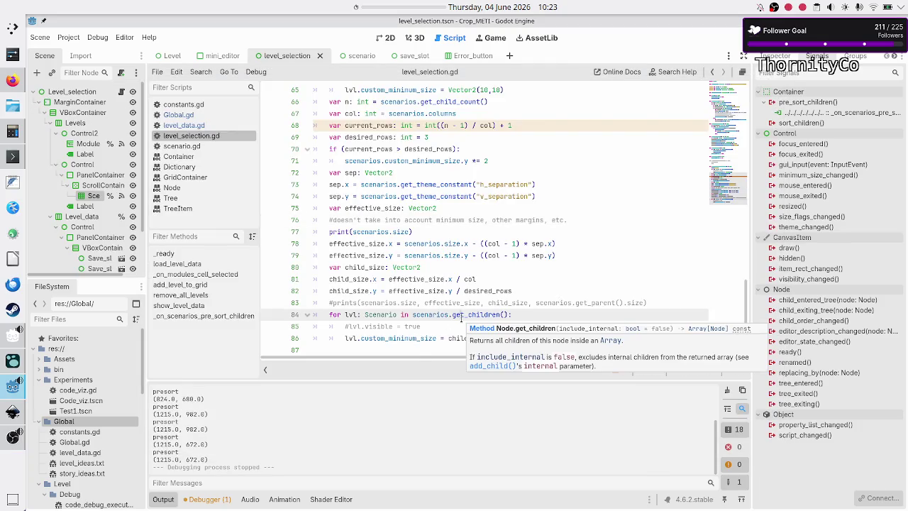
key(Down)
key(Down)
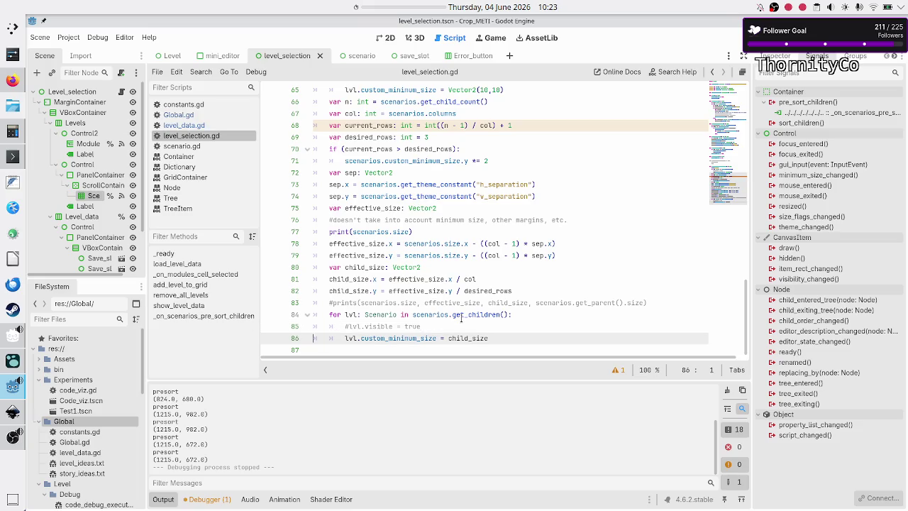
key(shift+Down)
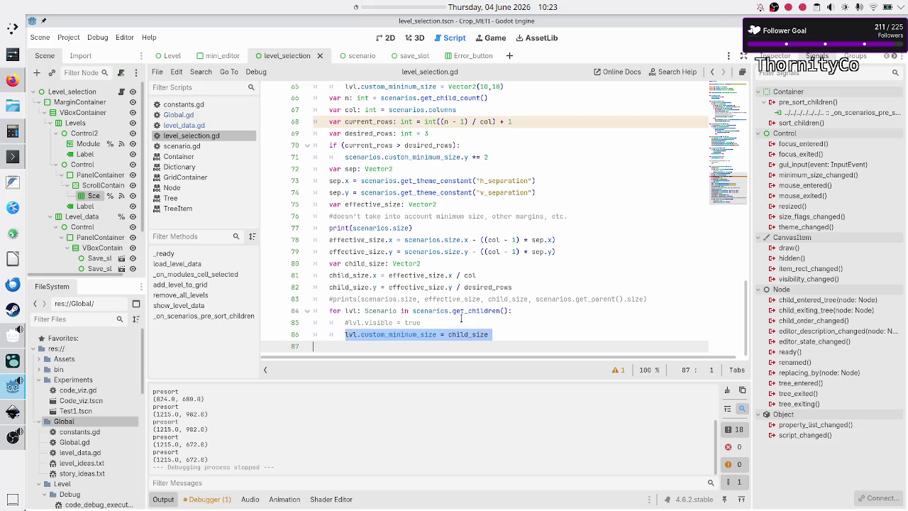
key(shift+Left)
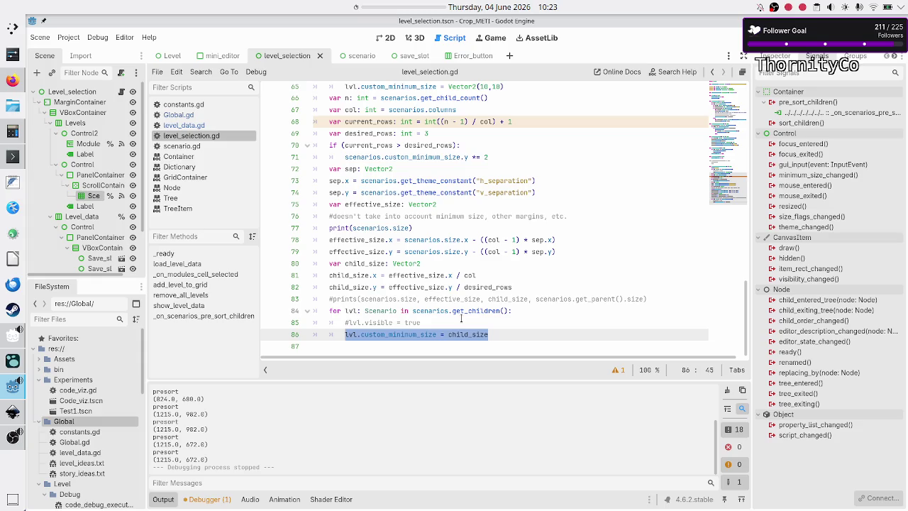
scroll(433, 267, up, 4)
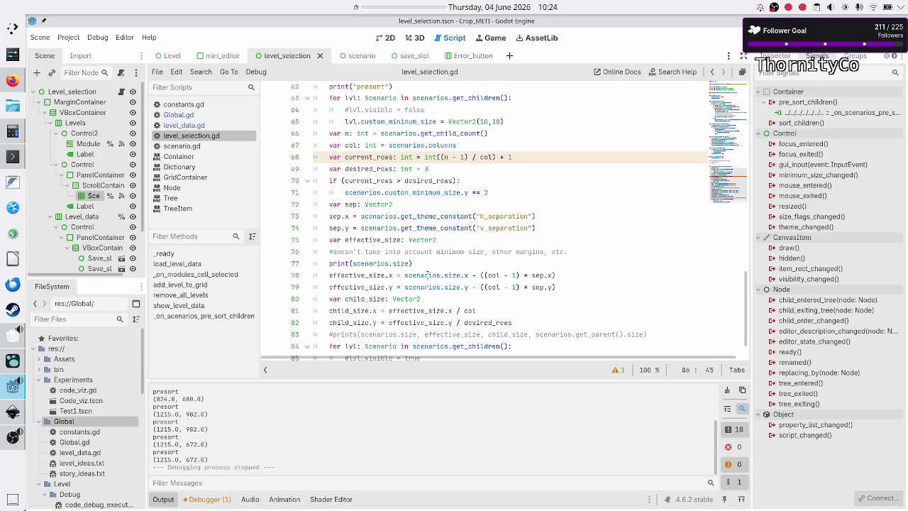
click(483, 227)
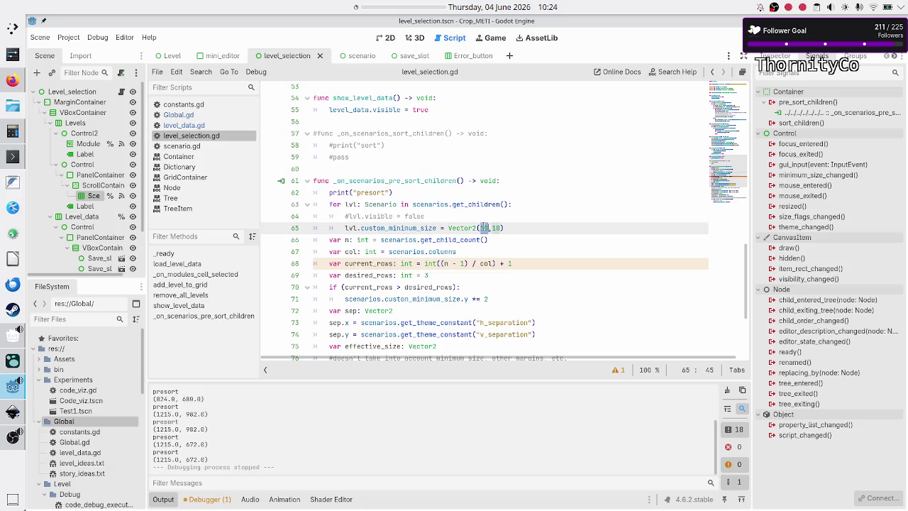
drag(449, 227, 477, 228)
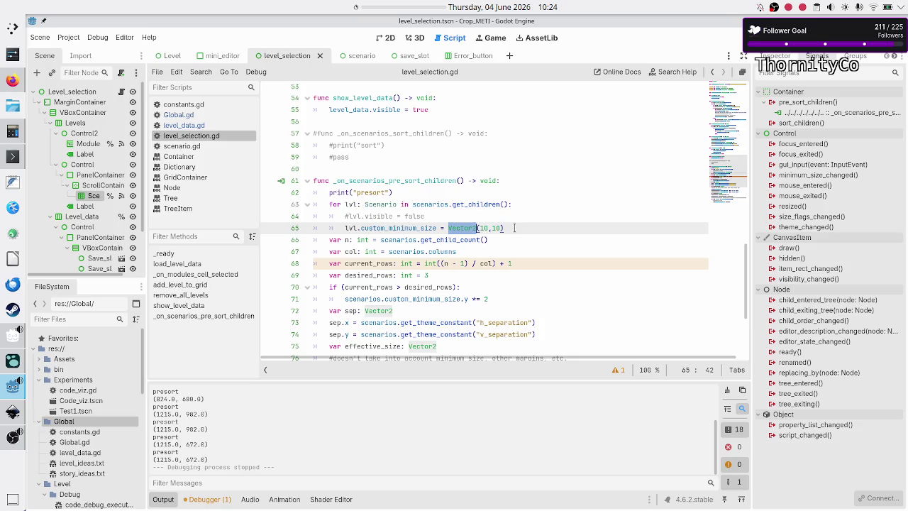
click(515, 228)
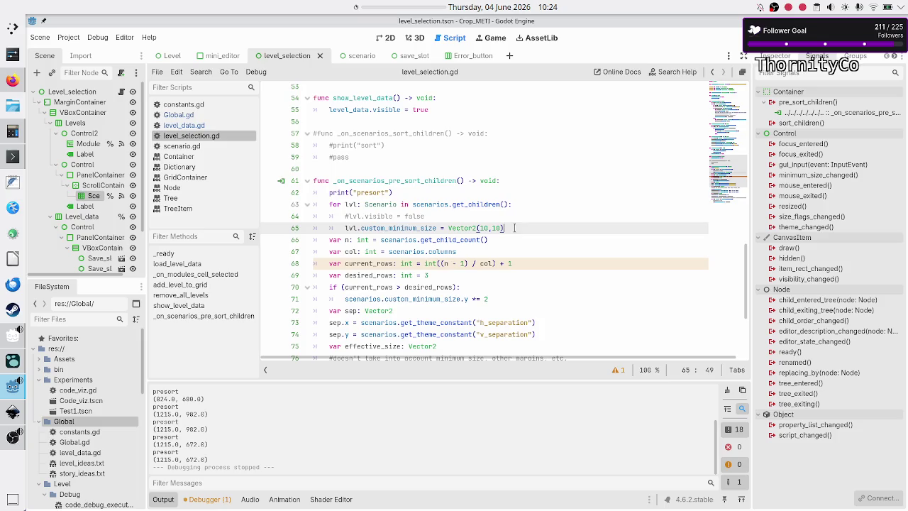
key(Up)
key(Up)
key(Up)
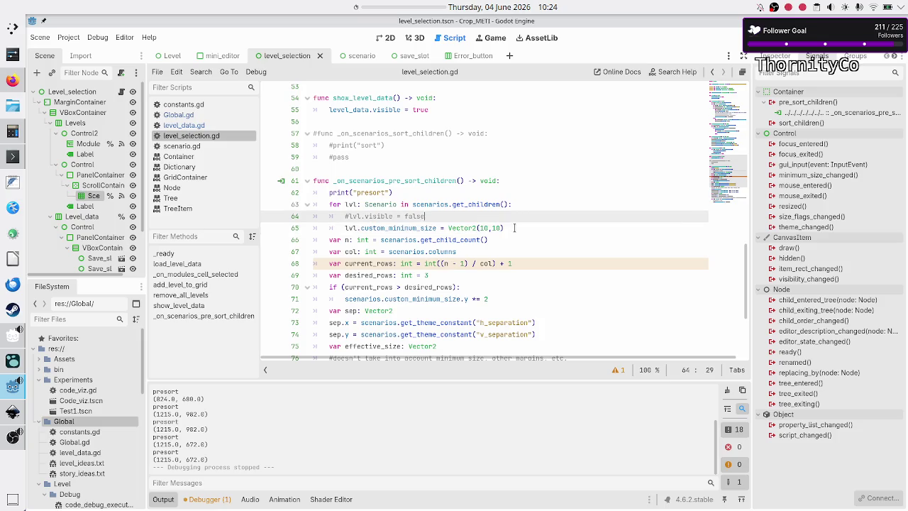
key(Down)
key(Down)
key(Down)
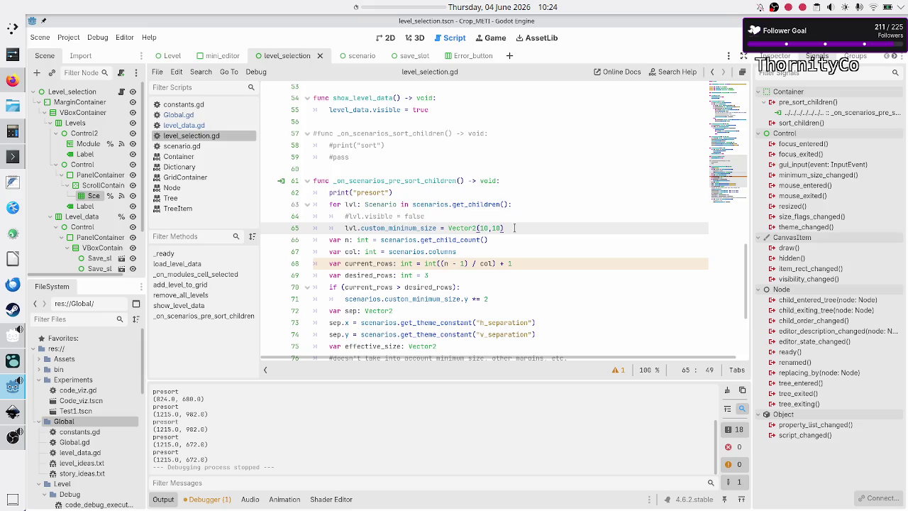
key(Home)
key(shift+Down)
key(shift+Left)
key(shift+Left)
key(shift+Left)
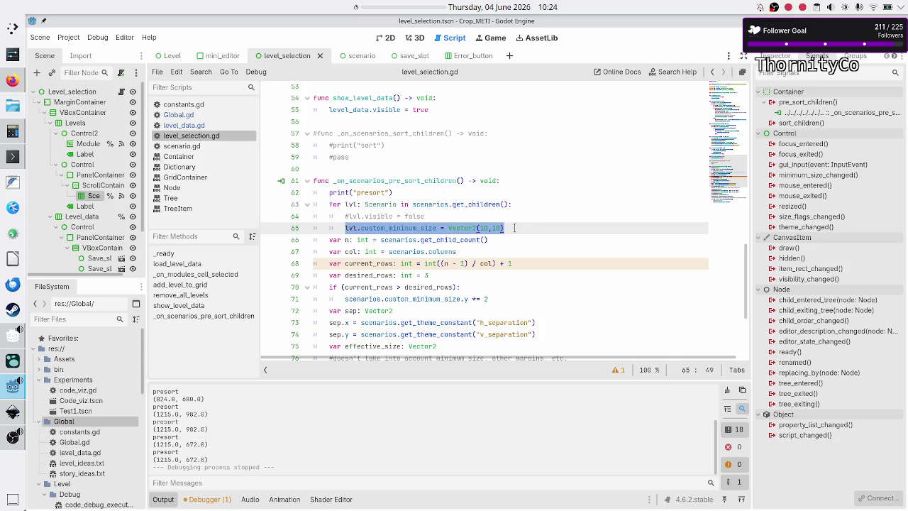
Comment out the Vector2(10,10) reset on line 65 and the unfinished for-loop line 63
key(Left)
key(Left)
text(#)
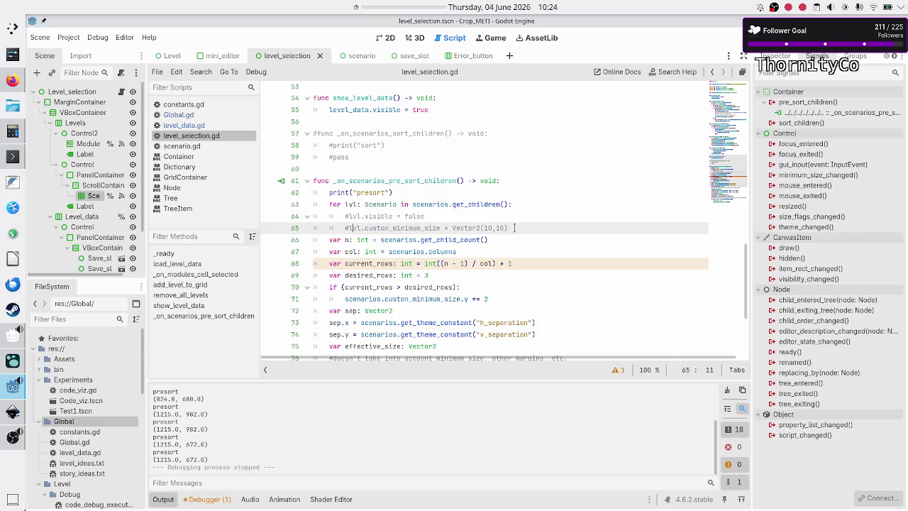
key(Up)
key(Up)
key(Home)
text(#)
key(Down)
key(Down)
key(Down)
key(Up)
key(End)
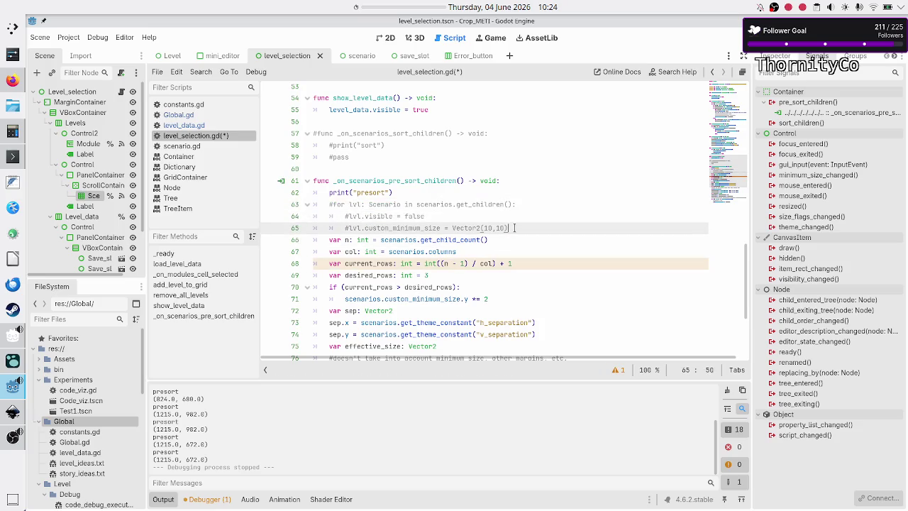
key(Return)
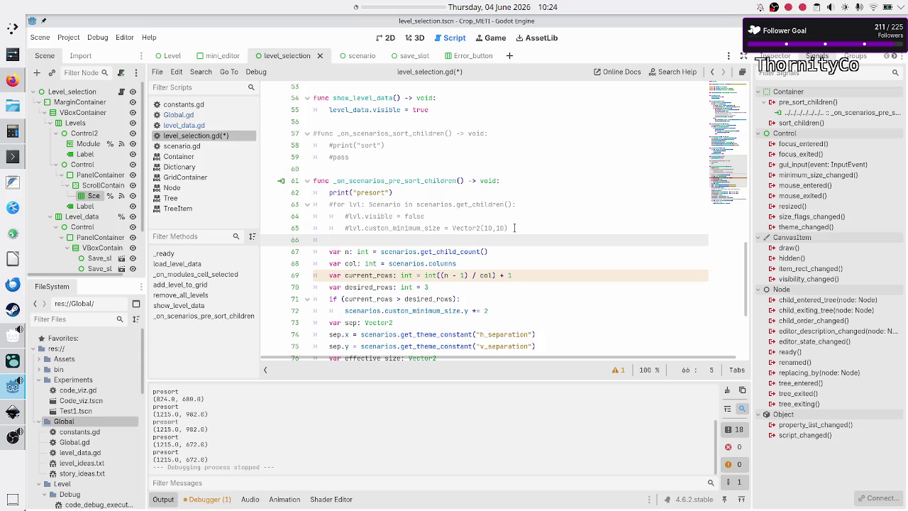
Drop the half-typed lines and declare var total_width: float = 0 below print("presort")
scroll(527, 231, down, 4)
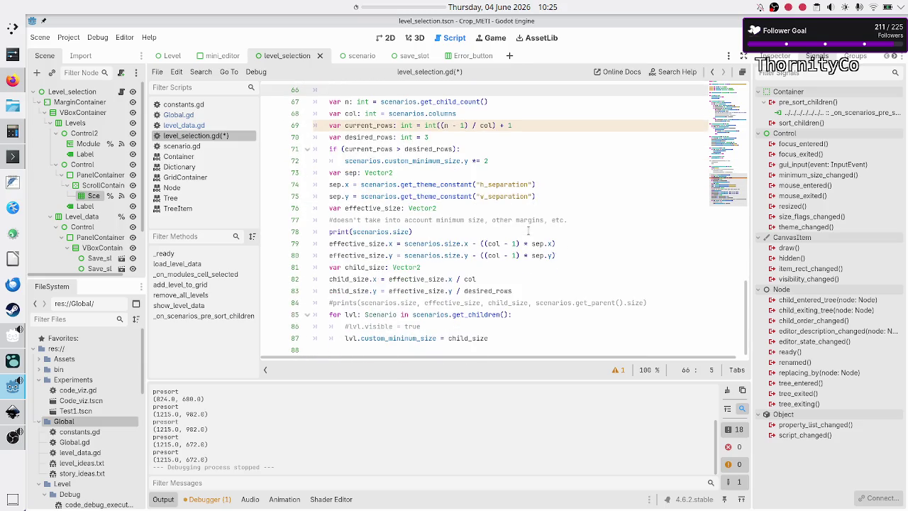
scroll(527, 231, up, 1)
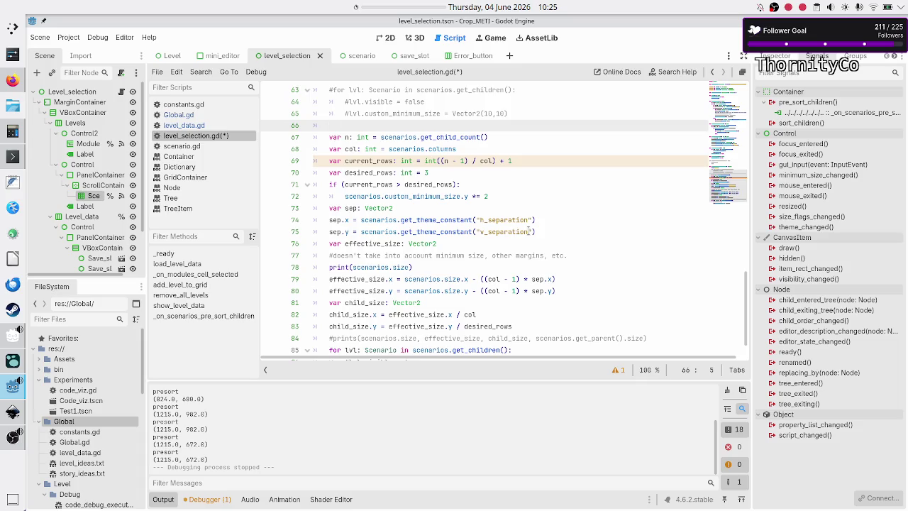
text(sc)
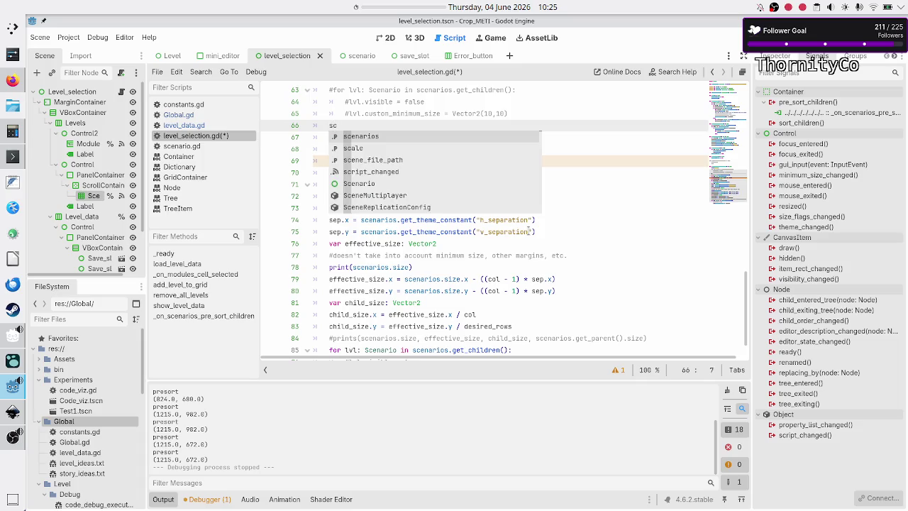
text(ena)
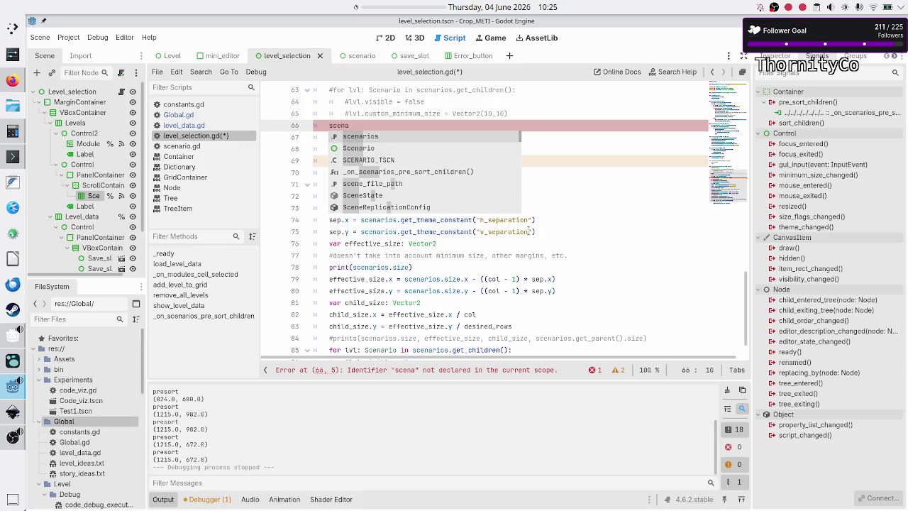
key(BackSpace)
key(BackSpace)
key(BackSpace)
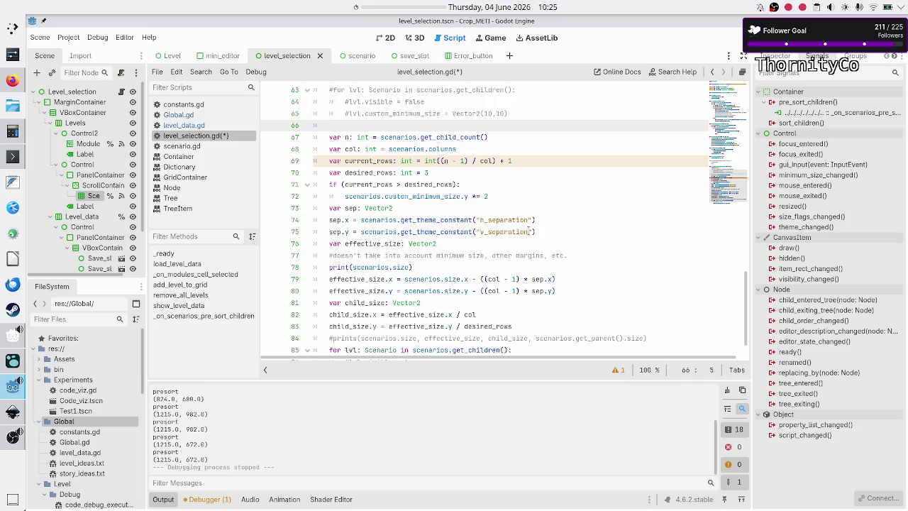
text(if)
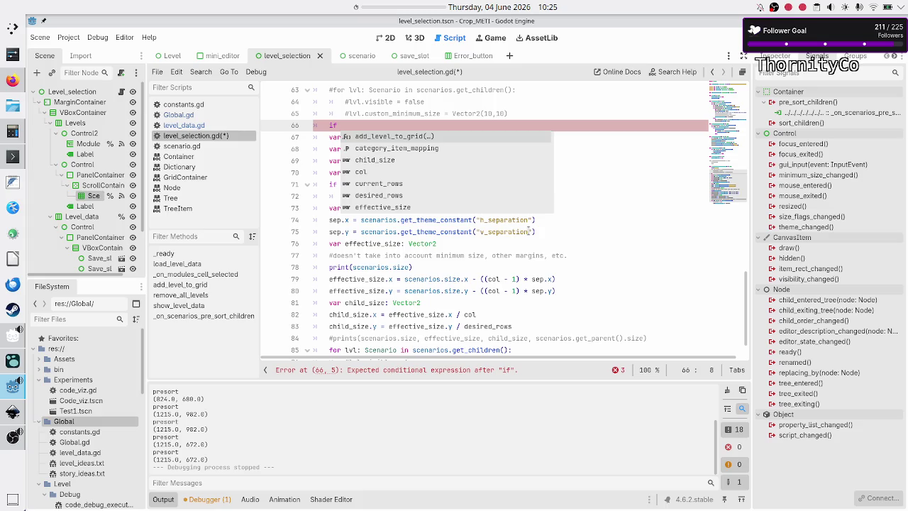
key(BackSpace)
key(BackSpace)
key(BackSpace)
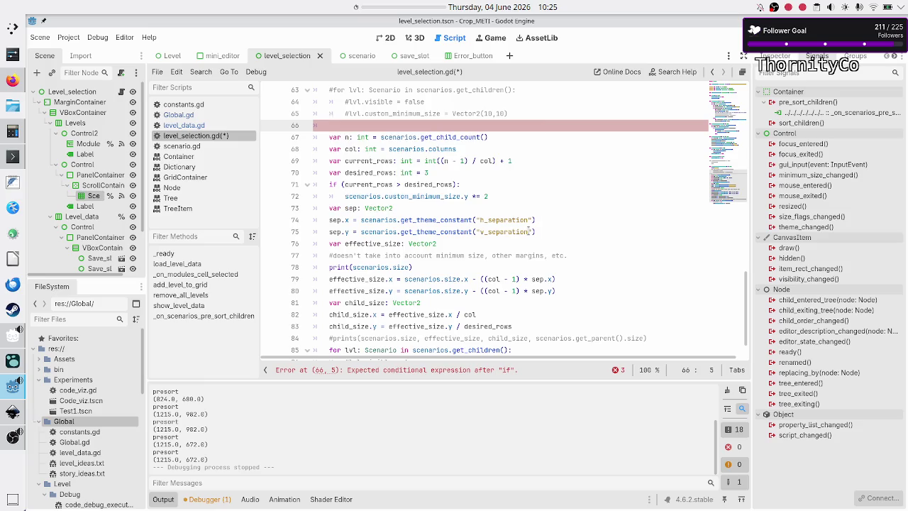
key(Up)
key(Up)
key(Up)
key(Up)
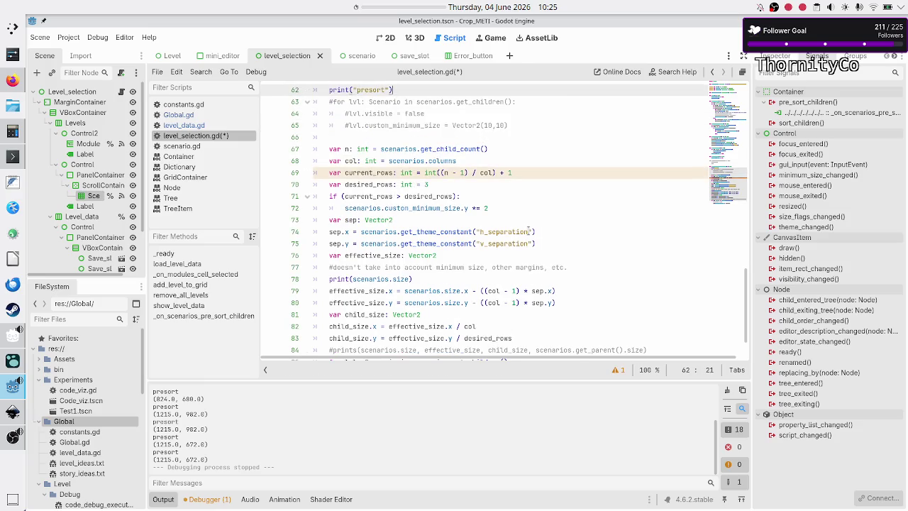
key(End)
key(Return)
text(var total)
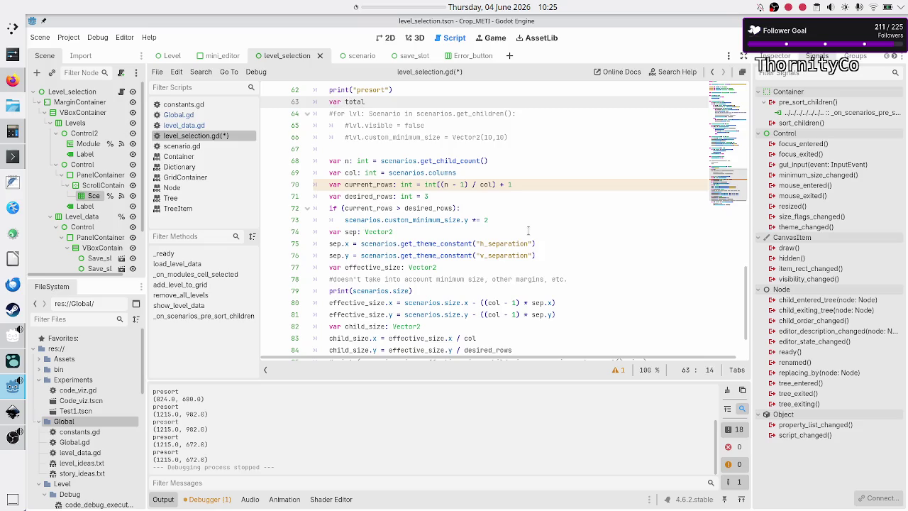
text(_width: )
text(float )
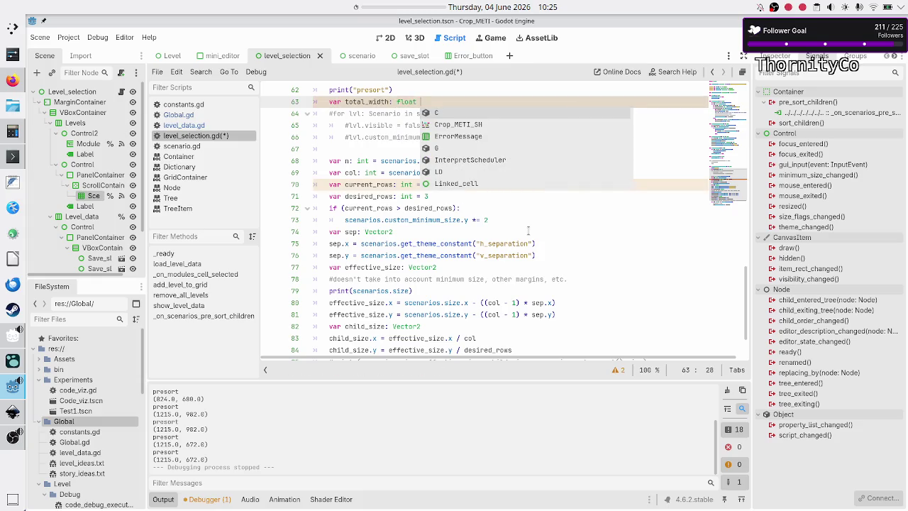
text(= 0)
Uncomment the scenarios loop and add total_width += lvl.custom_minimum_size.x inside it
key(Down)
key(ctrl+k)
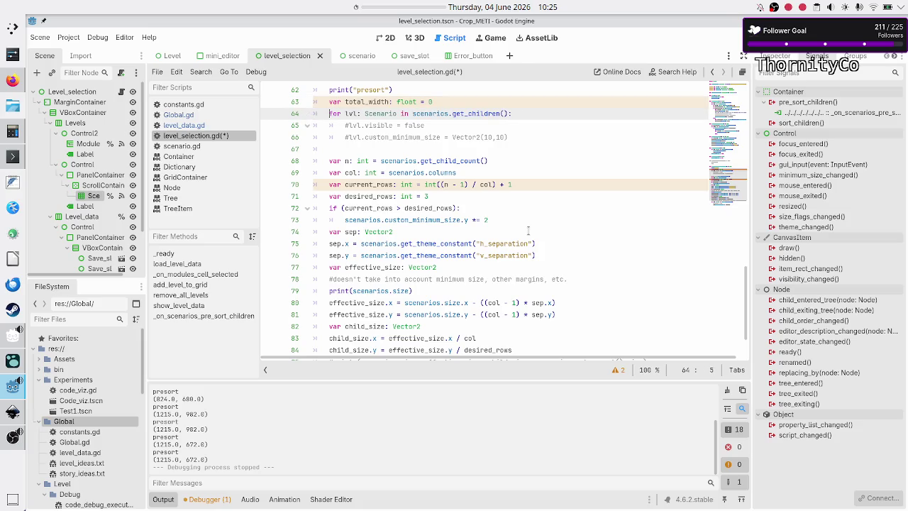
key(Down)
key(Down)
key(Down)
key(Tab)
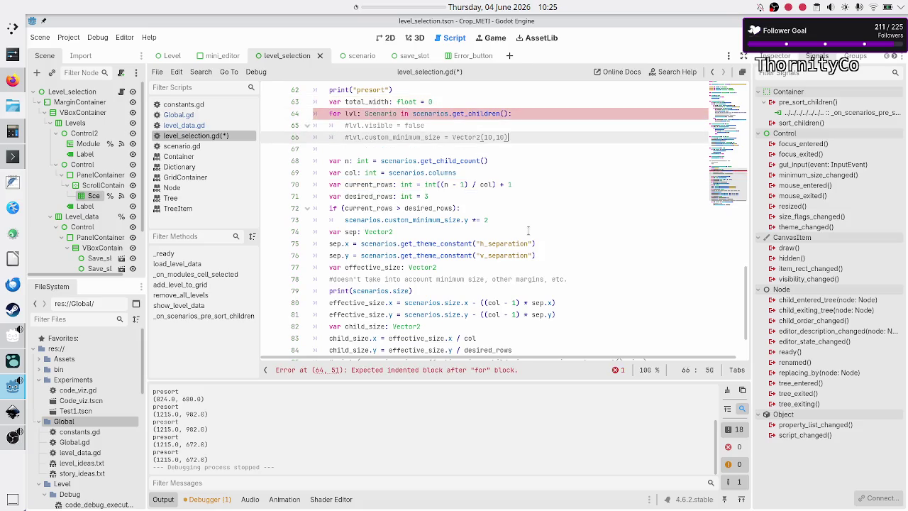
key(Return)
key(Up)
text(total_widt)
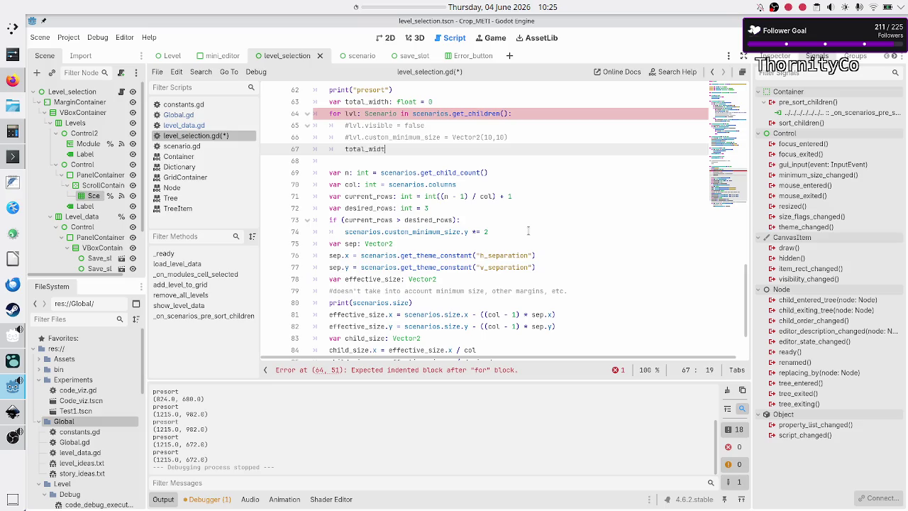
text(h += )
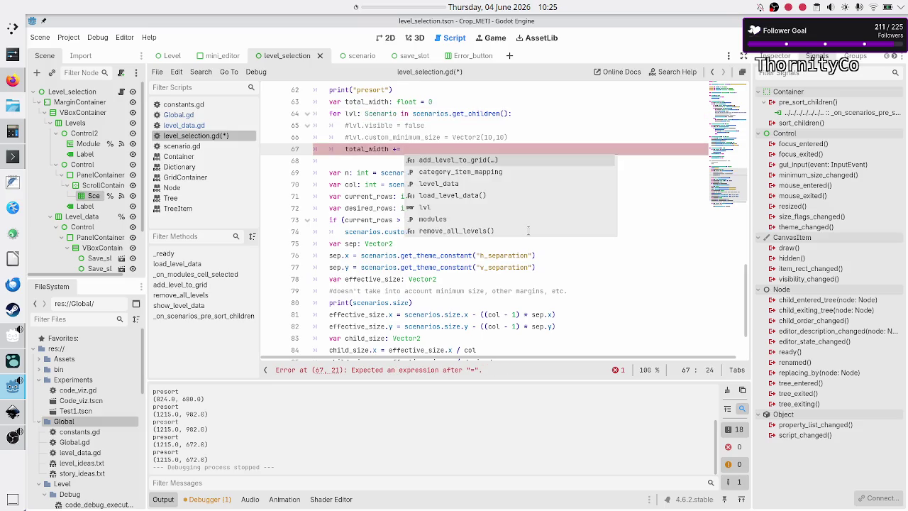
text(lvl.siz)
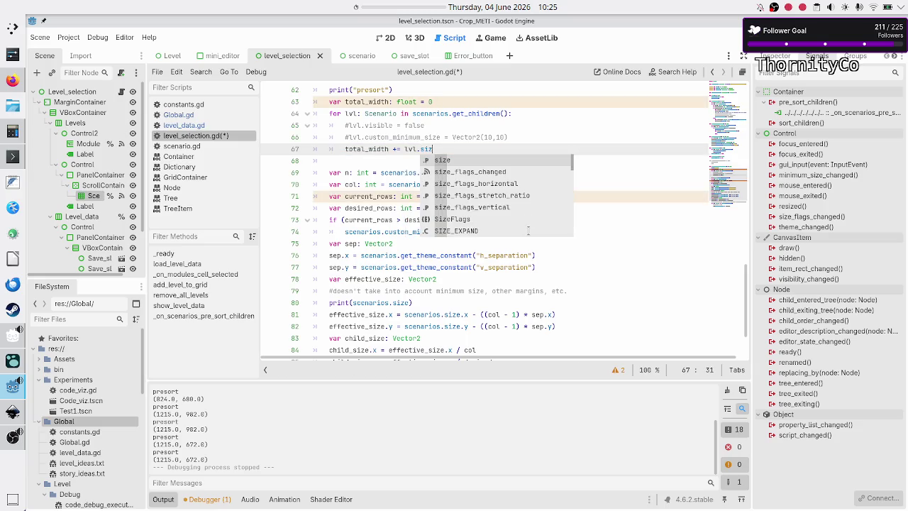
key(BackSpace)
key(BackSpace)
key(BackSpace)
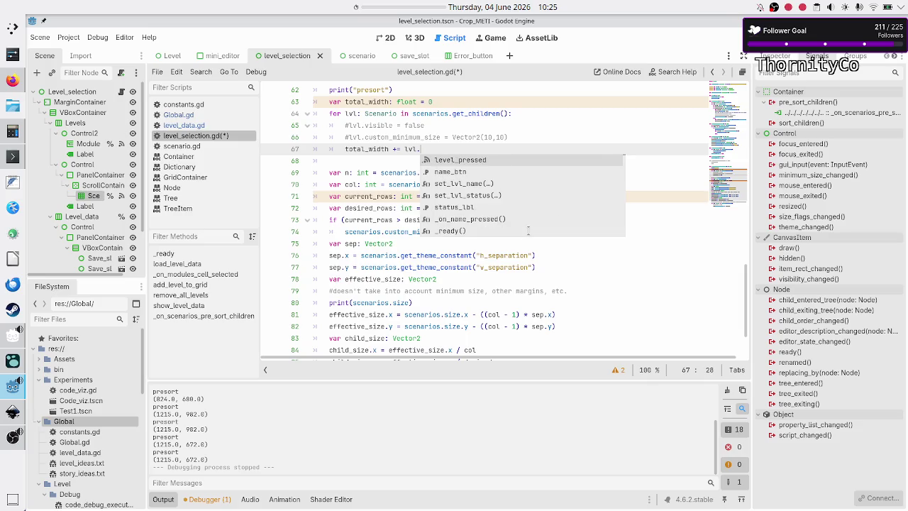
text(cu)
key(Return)
text(.)
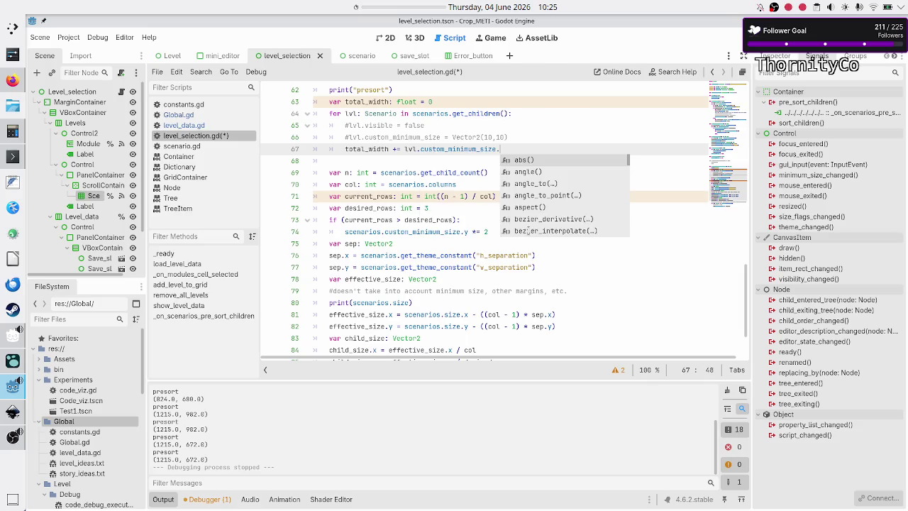
text(x)
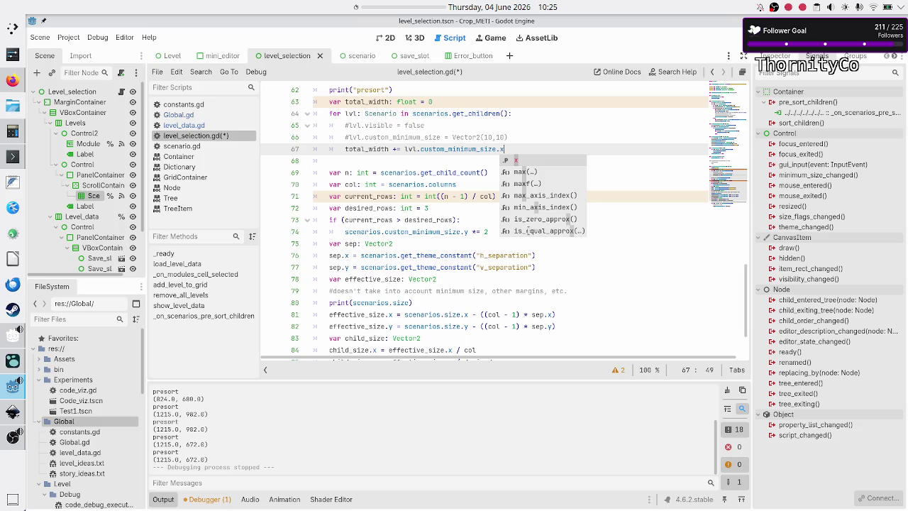
key(Escape)
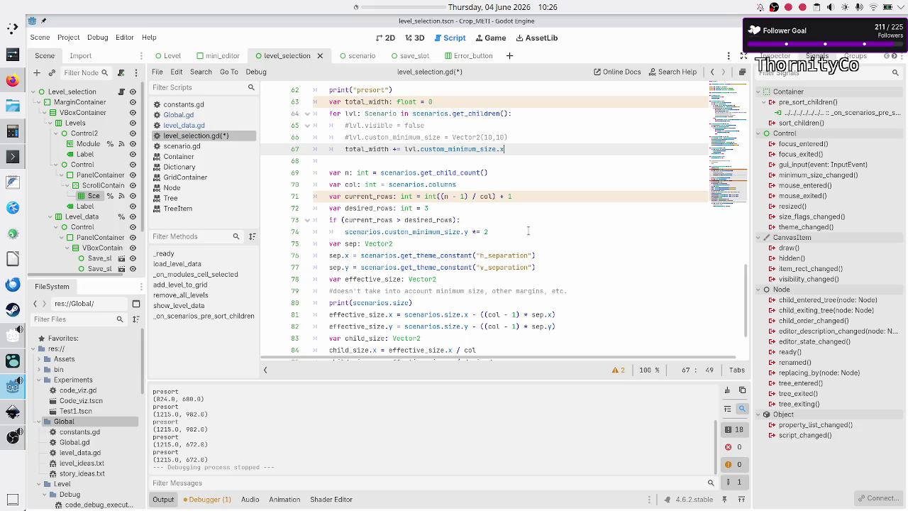
Select the var n declaration line below the loop
key(Down)
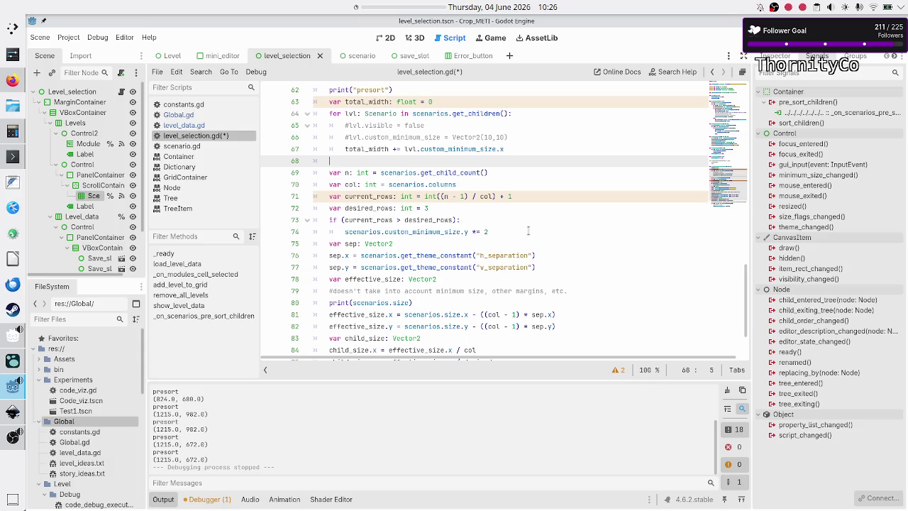
key(Down)
key(Up)
key(Down)
key(shift+Down)
key(shift+Left)
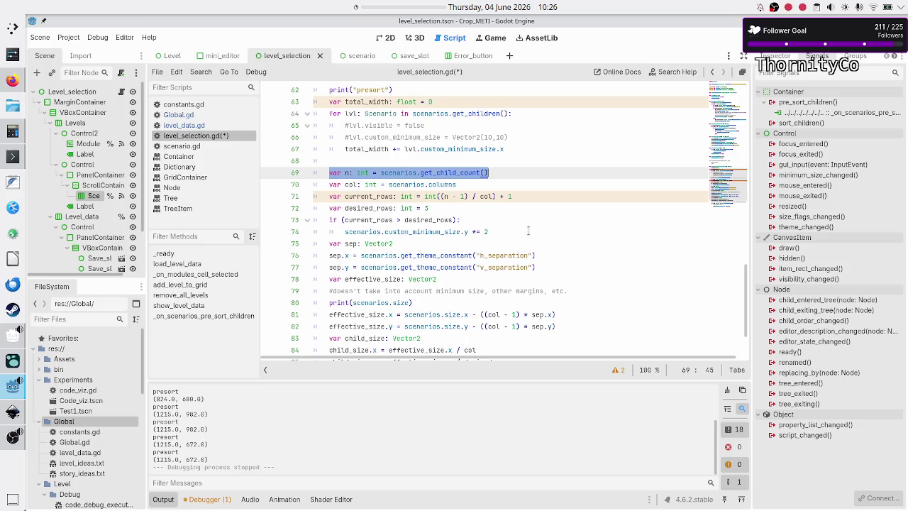
Move the four row and column declarations up under print("presort"), above total_width
key(shift+Down)
key(shift+Down)
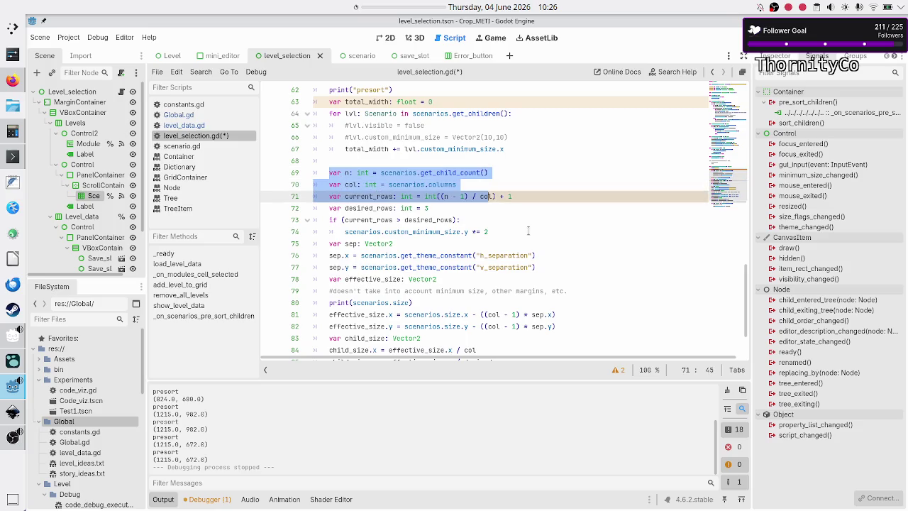
key(shift+Down)
key(ctrl+c)
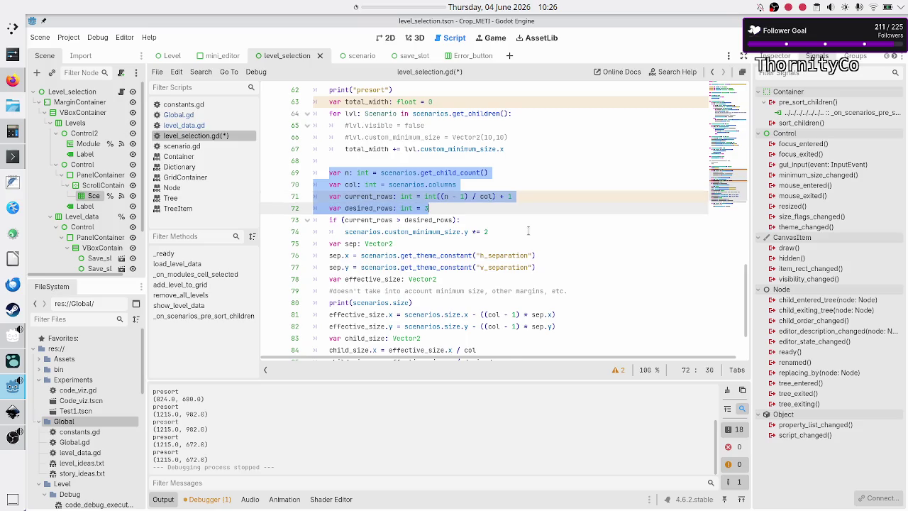
key(BackSpace)
key(Up)
key(Up)
key(Up)
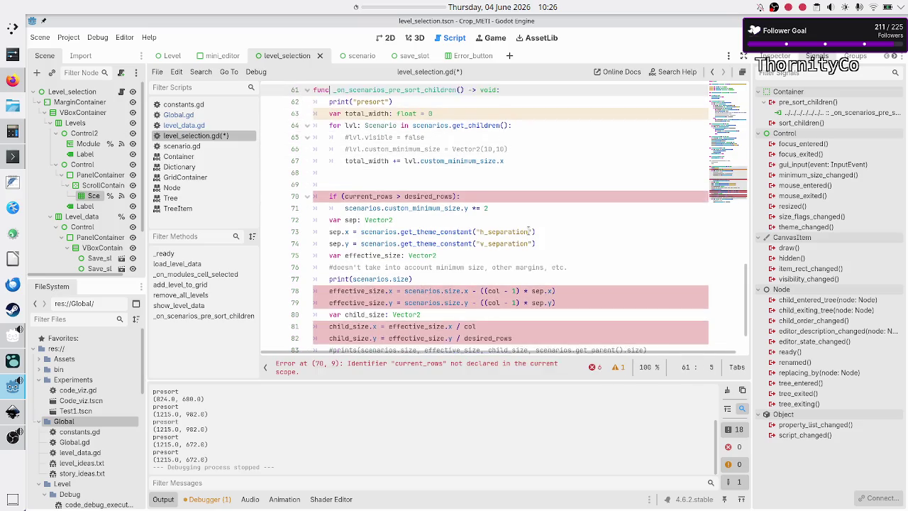
key(Down)
key(End)
key(Return)
key(ctrl+v)
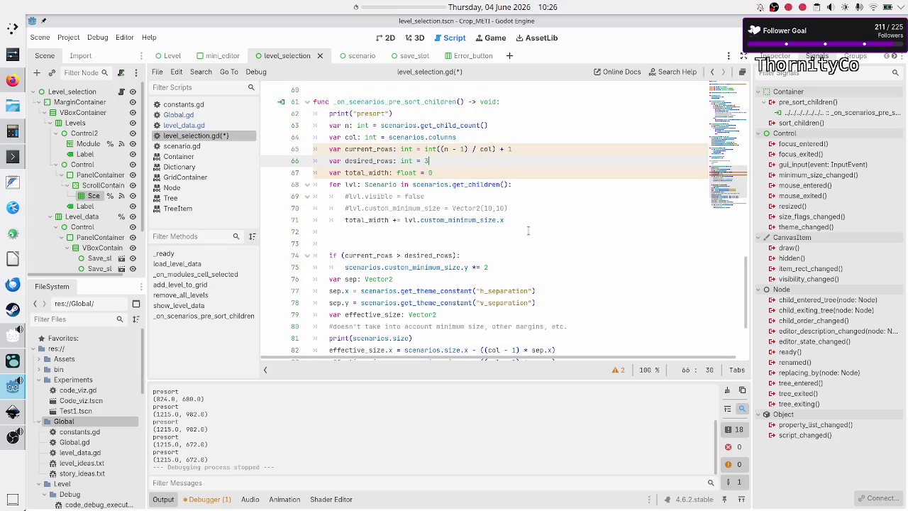
key(Right)
key(Return)
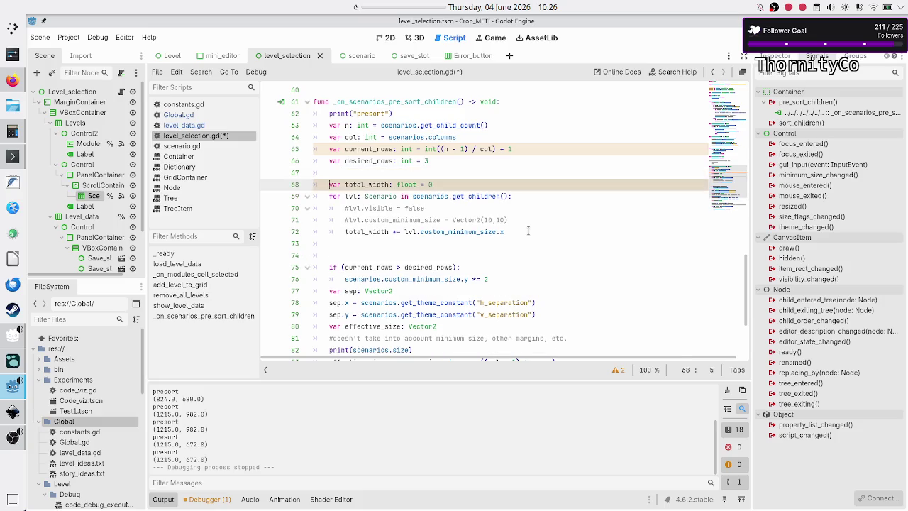
Start a 'total_width +=' line after the loop and locate the column-spacing term on effective_size.x
key(Down)
key(Down)
key(Down)
text(total_)
key(Return)
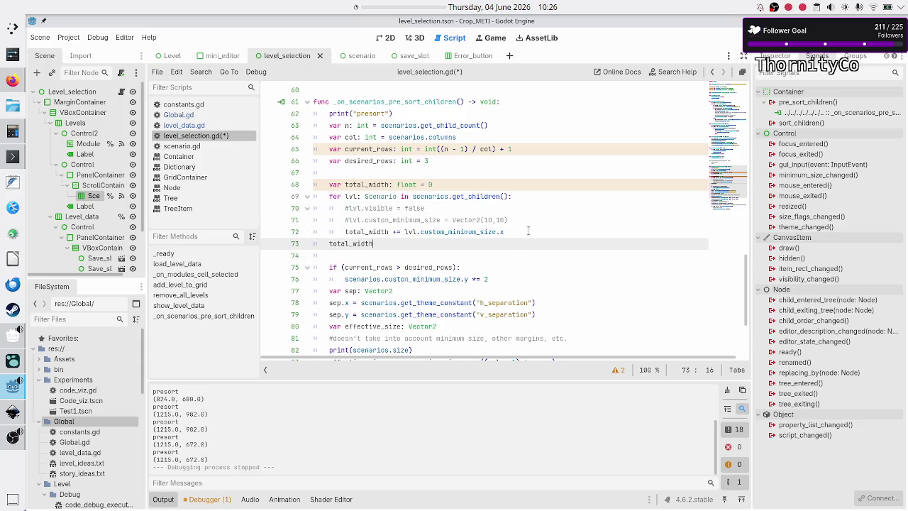
text( +=)
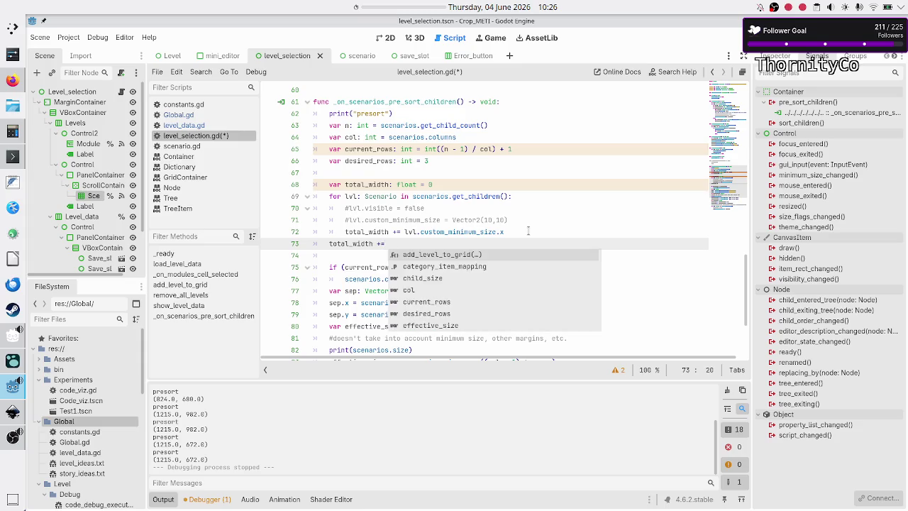
key(Escape)
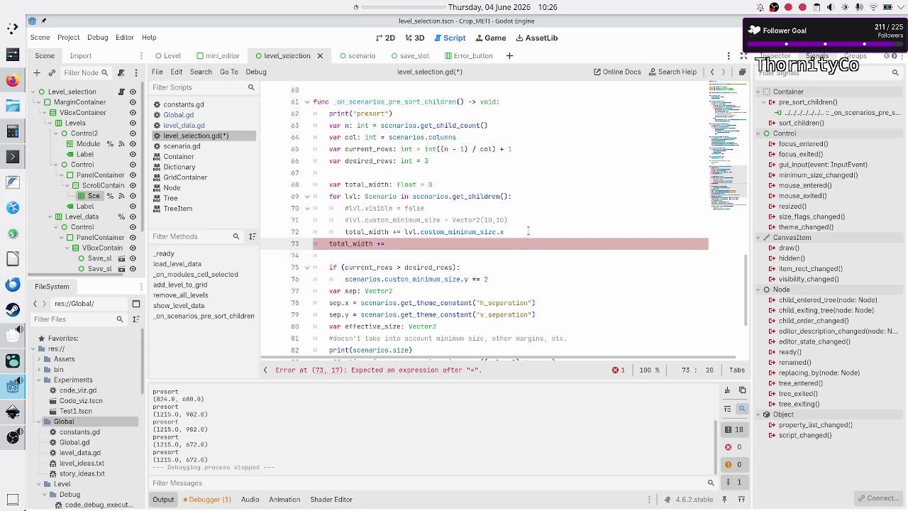
key(Up)
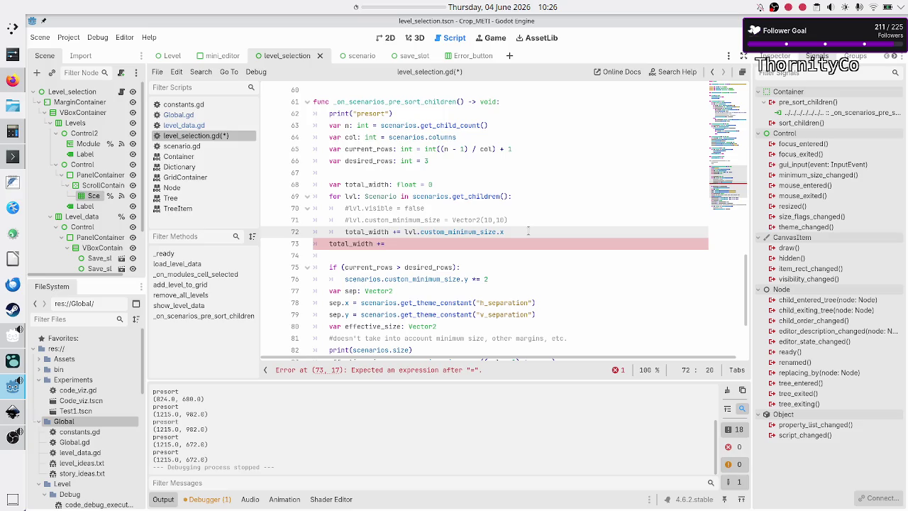
key(Down)
key(Down)
key(Down)
key(Up)
key(Up)
key(Up)
key(Right)
key(Right)
key(Right)
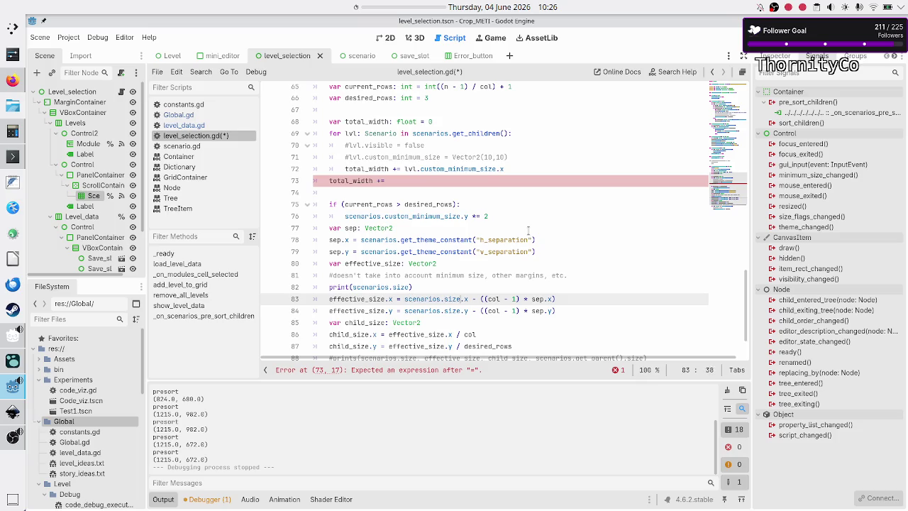
Copy ((col - 1) * sep.x) onto line 73 after total_width += and retype col
key(shift+Right)
key(shift+Right)
key(shift+Right)
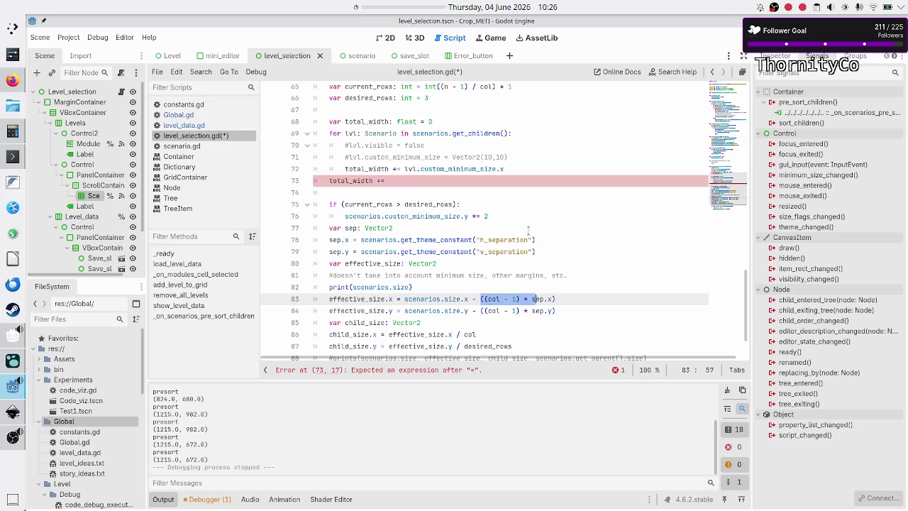
key(ctrl+c)
key(Up)
key(Up)
key(Up)
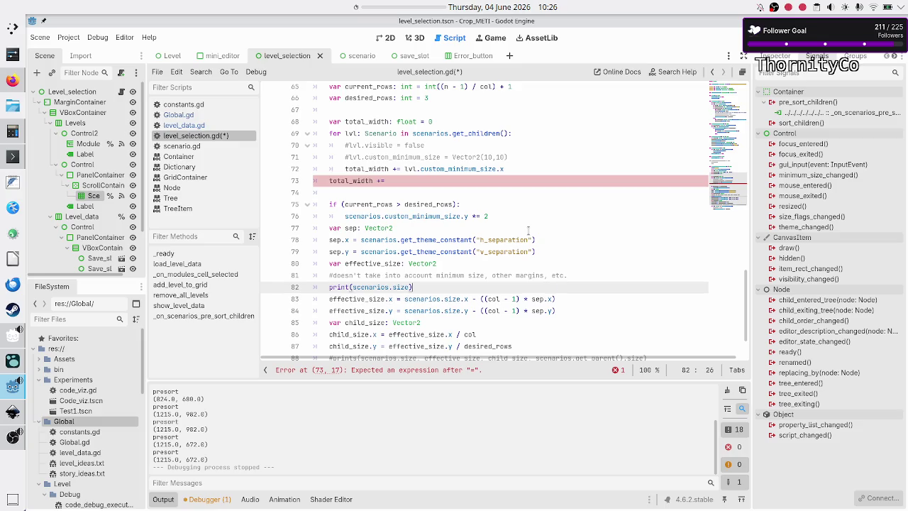
key(ctrl+v)
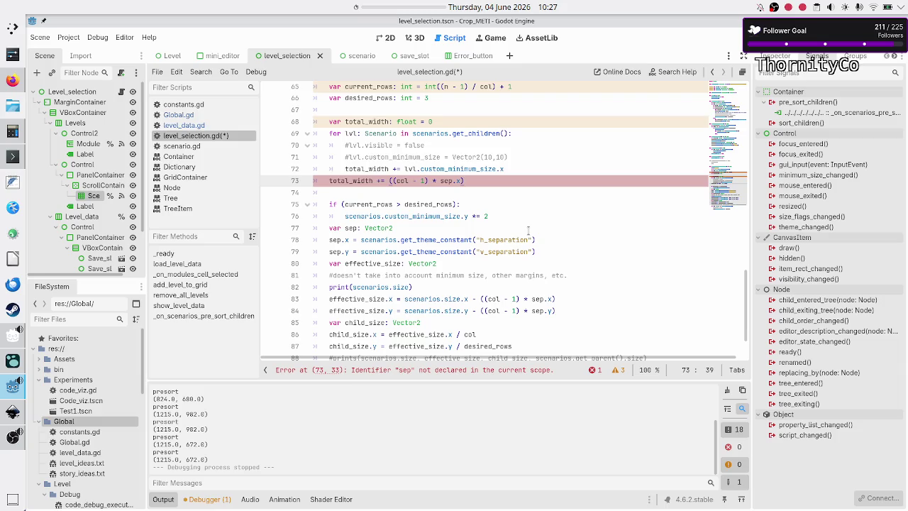
key(Left)
key(Left)
key(Left)
key(BackSpace)
key(BackSpace)
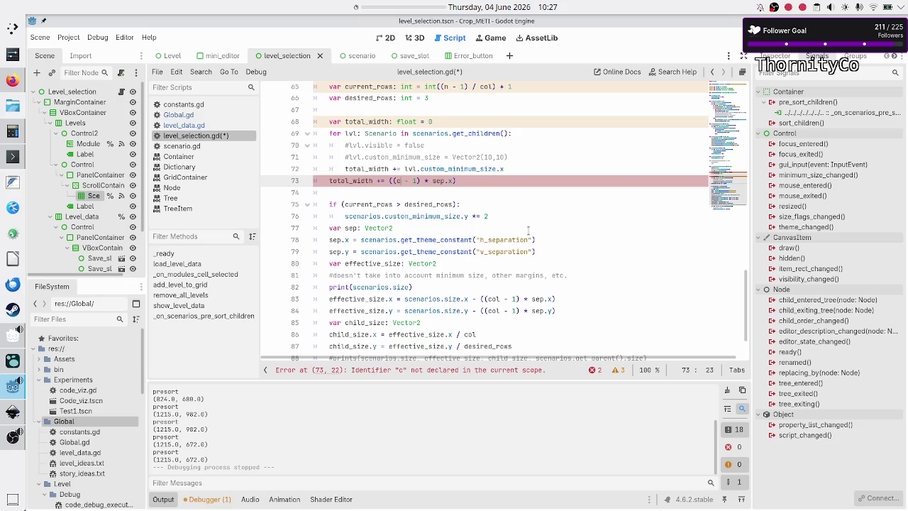
text(ol)
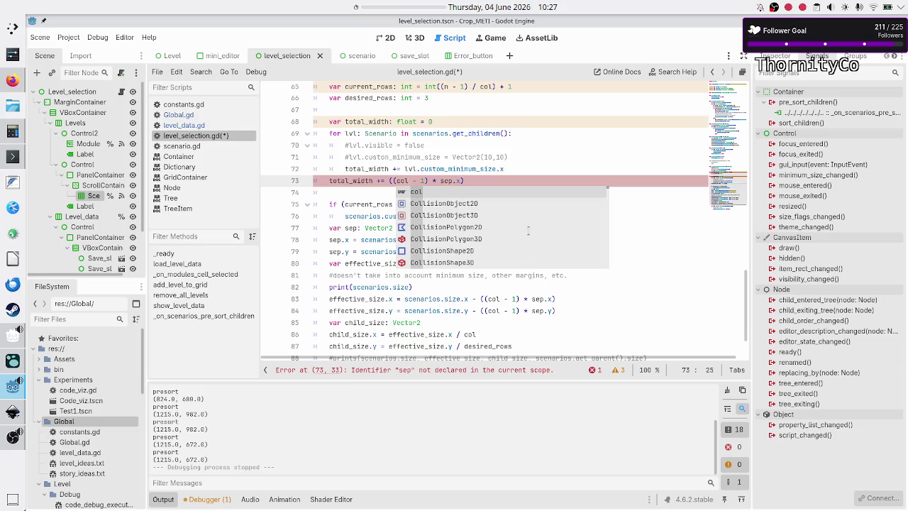
key(Escape)
key(Right)
key(Right)
key(Right)
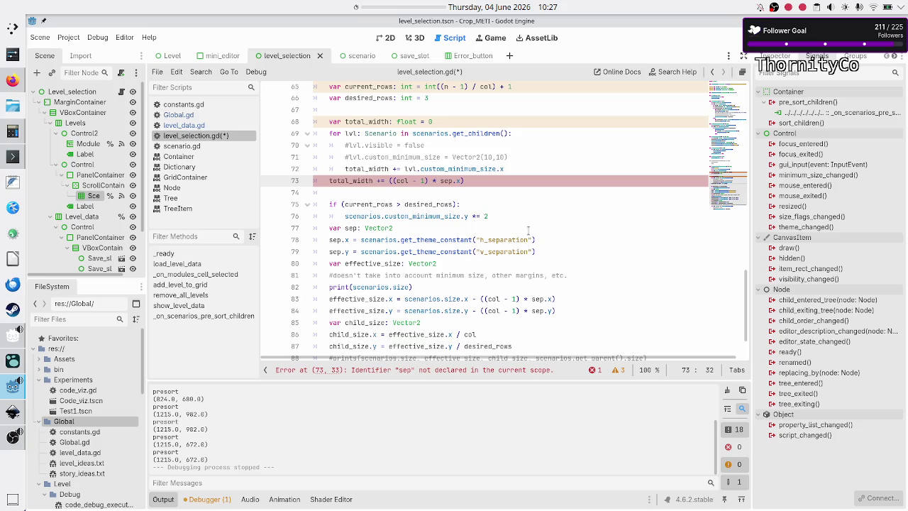
key(Down)
key(Down)
key(Down)
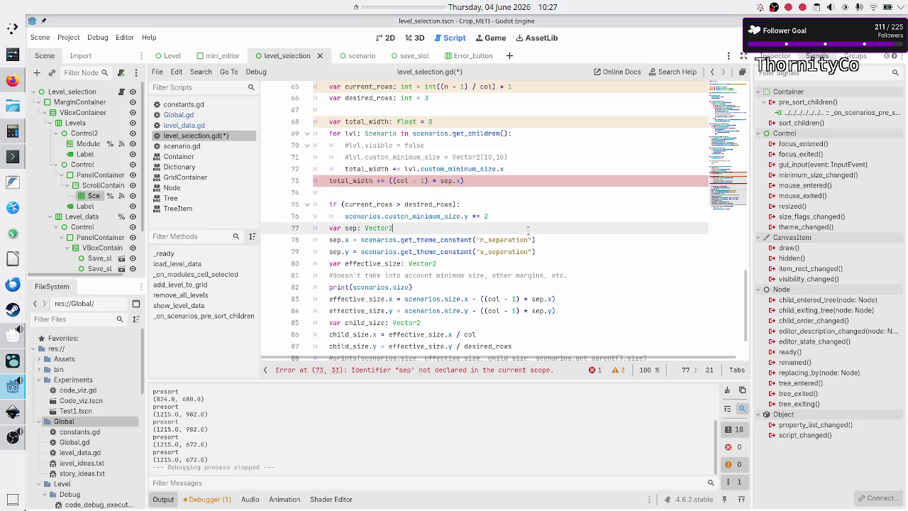
key(shift+Down)
key(shift+Down)
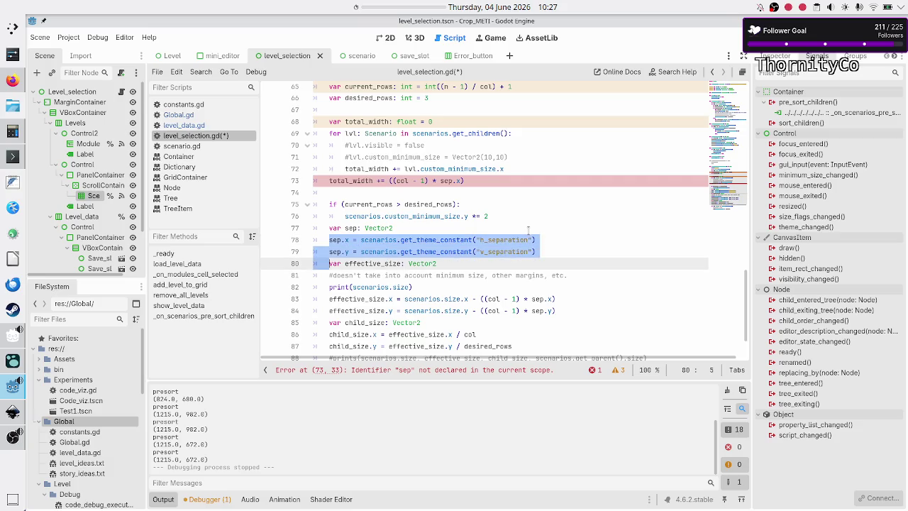
Cut the var sep declaration along with its h_separation and v_separation lines
key(shift+Left)
key(Up)
key(Up)
key(Home)
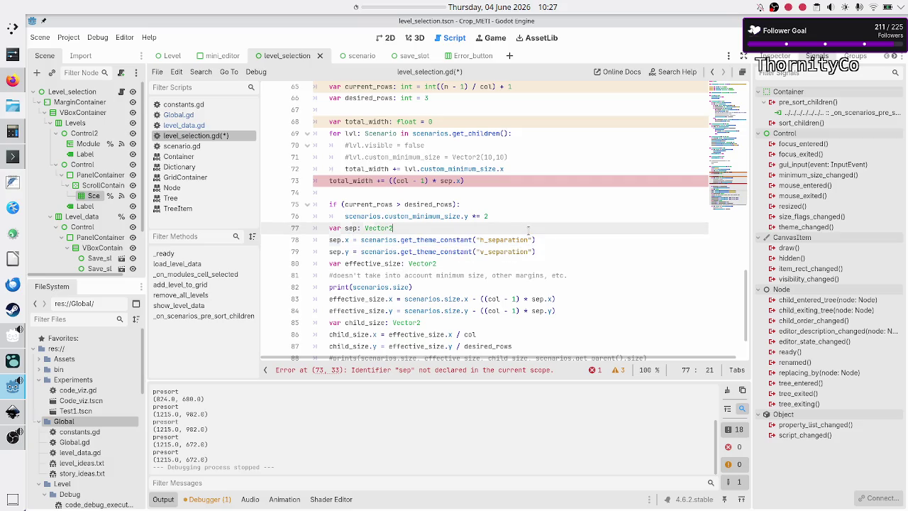
key(shift+Down)
key(shift+Down)
key(shift+Down)
key(shift+Left)
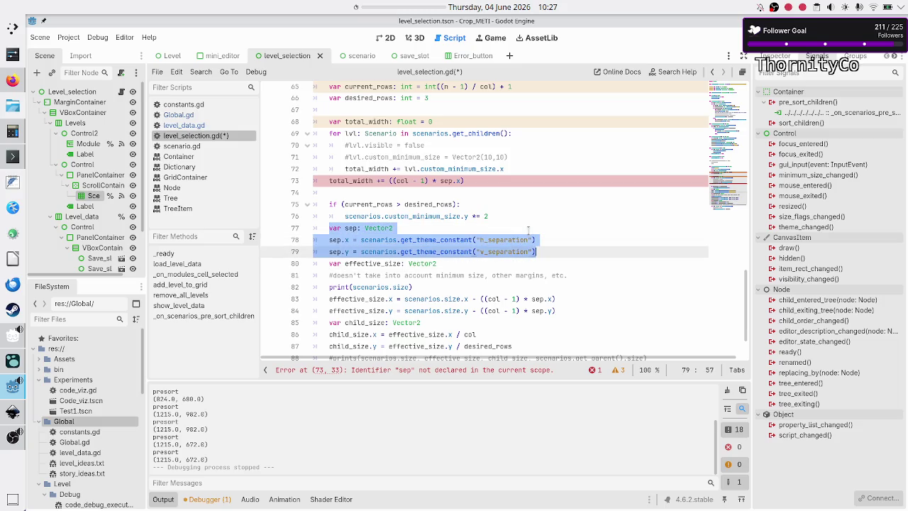
key(ctrl+x)
Paste the three sep lines below the desired_rows declaration, above the total_width loop
key(Up)
key(Up)
key(Up)
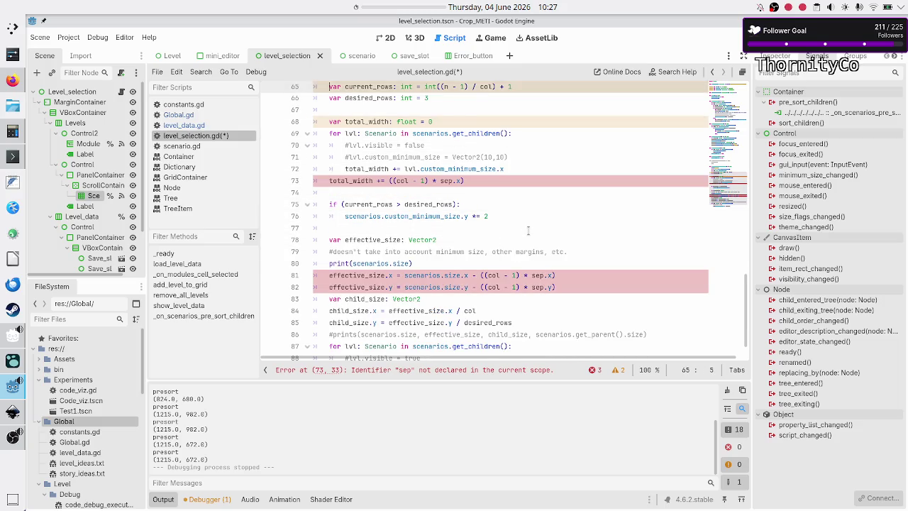
key(Up)
key(Down)
key(Down)
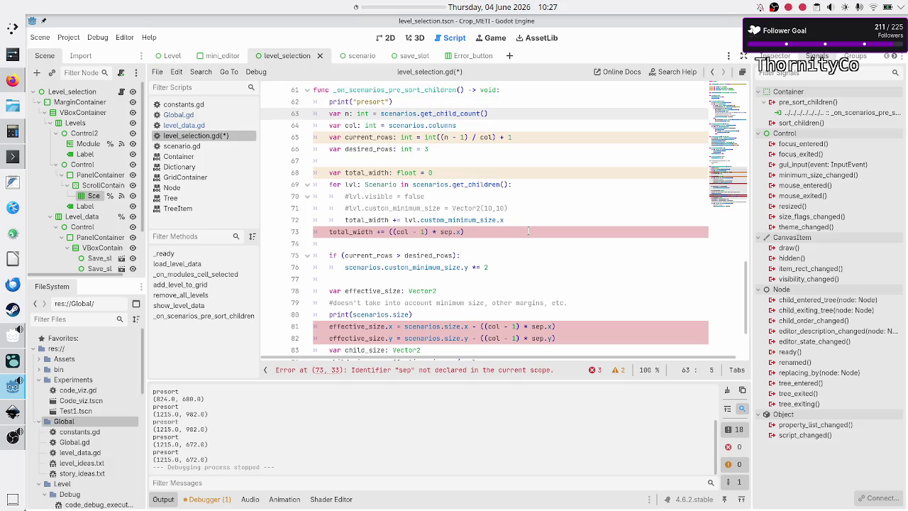
key(Down)
key(Down)
key(Down)
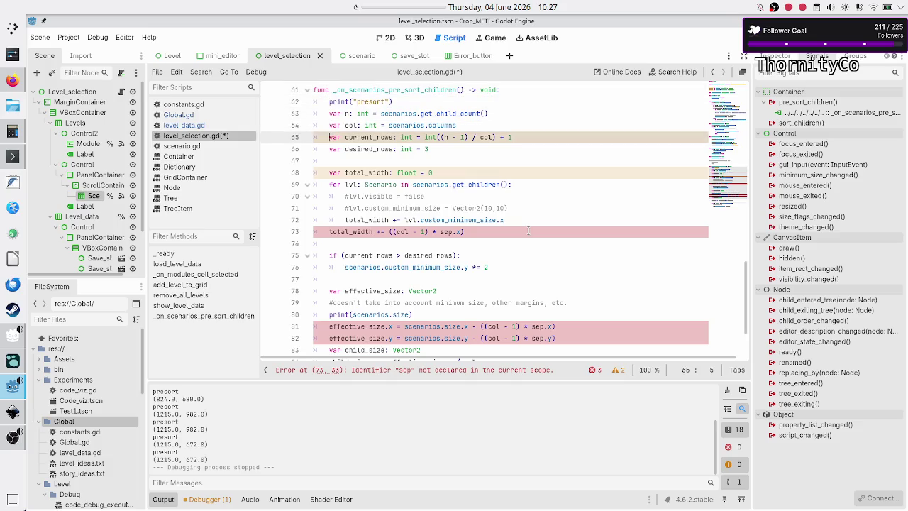
key(Down)
key(Up)
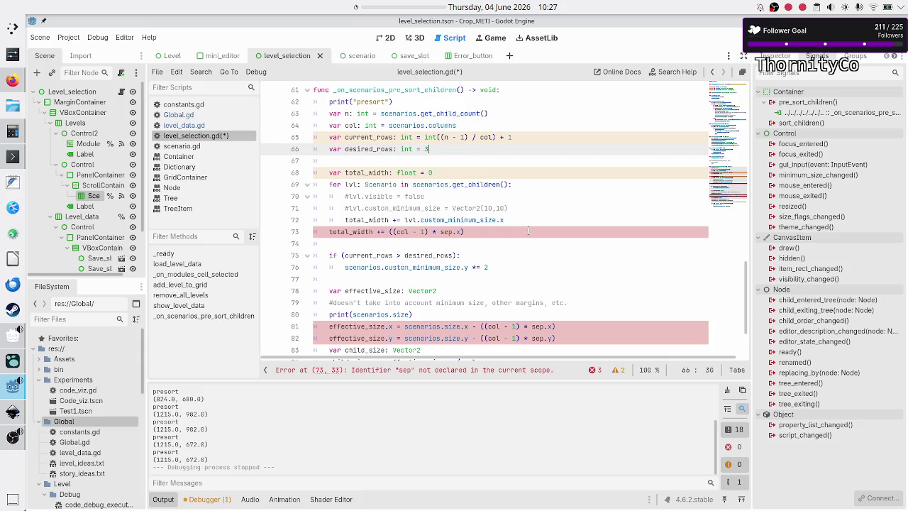
key(ctrl+v)
key(Down)
key(Down)
key(Down)
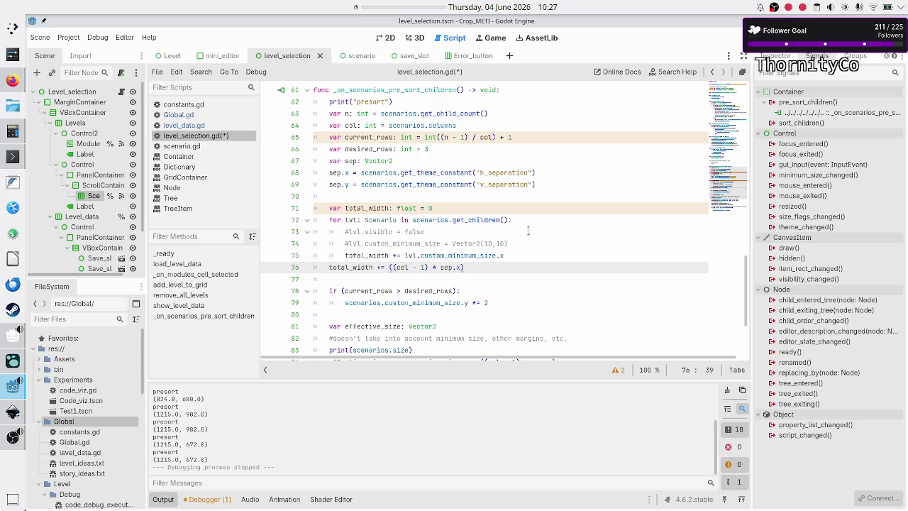
key(Down)
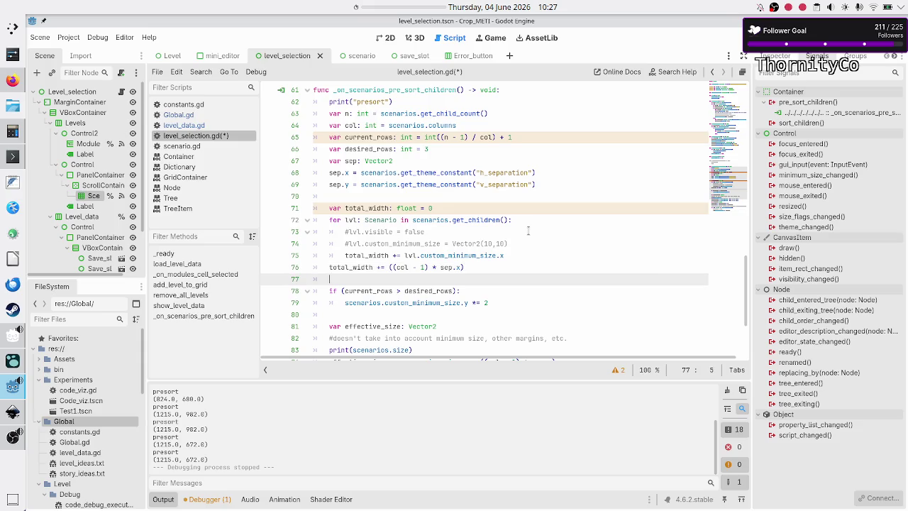
Write if(total_width > scenarios.get_parent().size.x): after the total_width sum and start its body
key(Return)
key(BackSpace)
text(if)
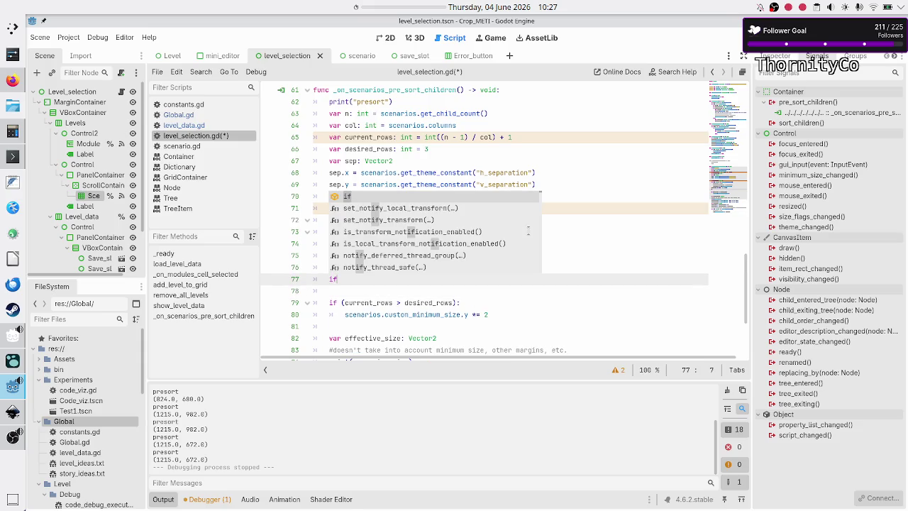
text((total_)
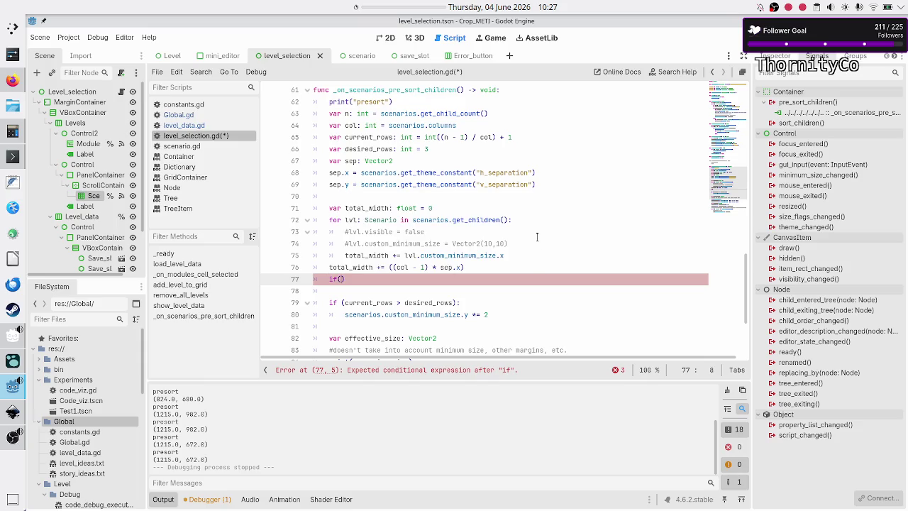
text(width)
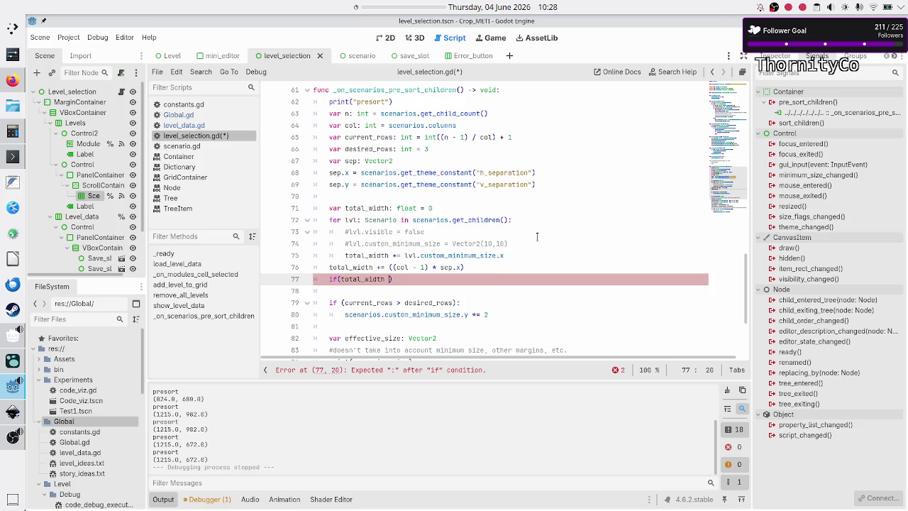
text(> )
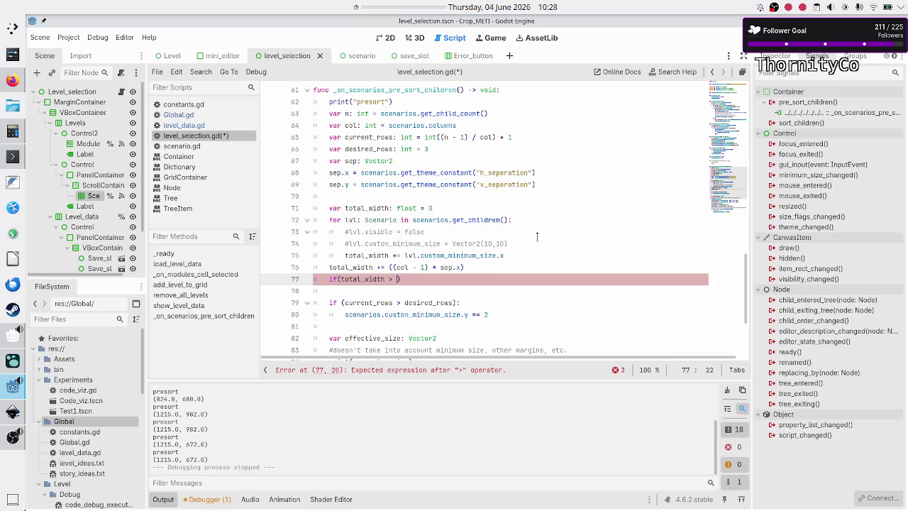
text(scenarios)
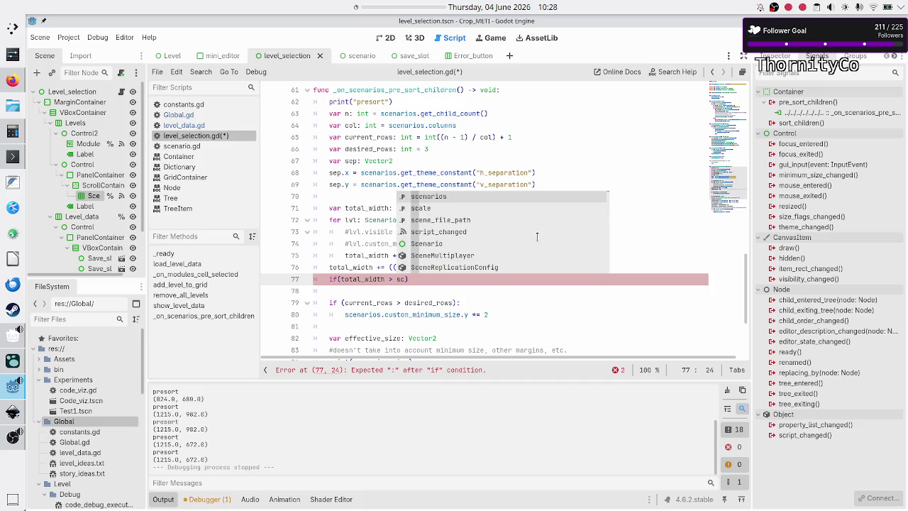
text(.get)
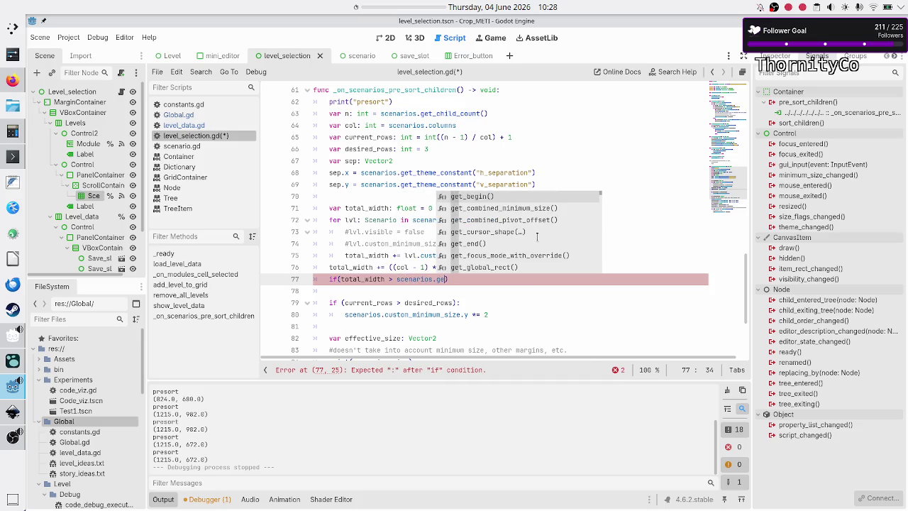
text(_pa)
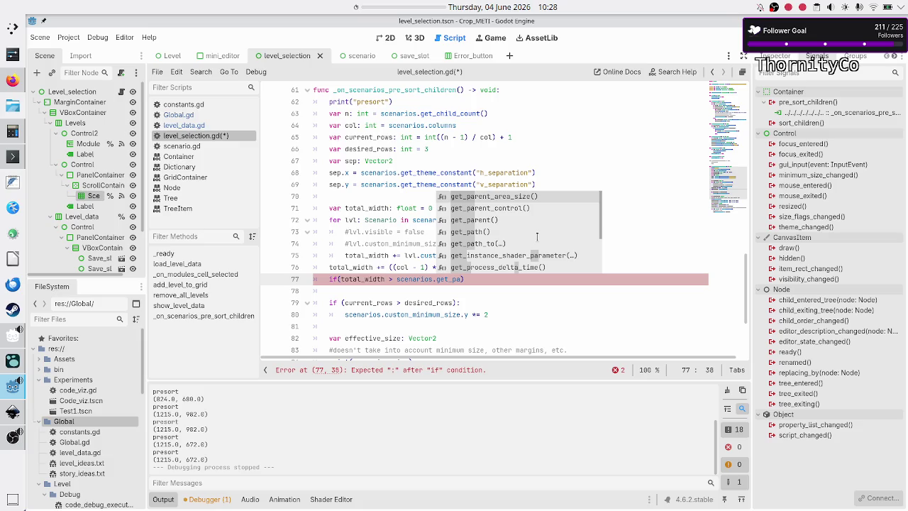
key(Down)
key(Down)
key(Return)
text(.s)
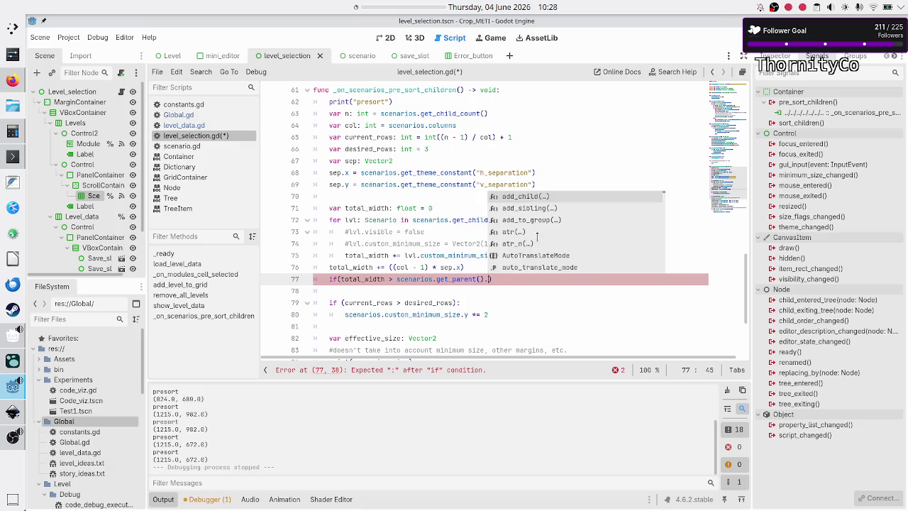
text(ize)
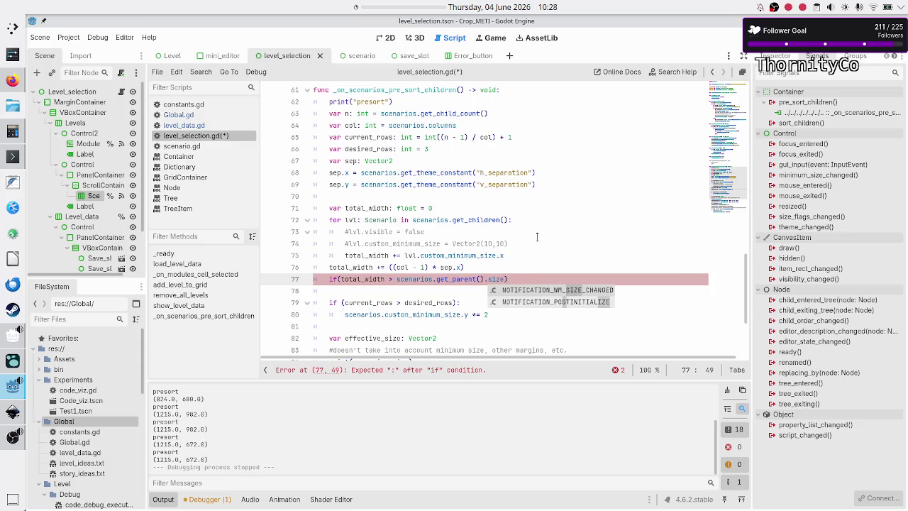
text(.x))
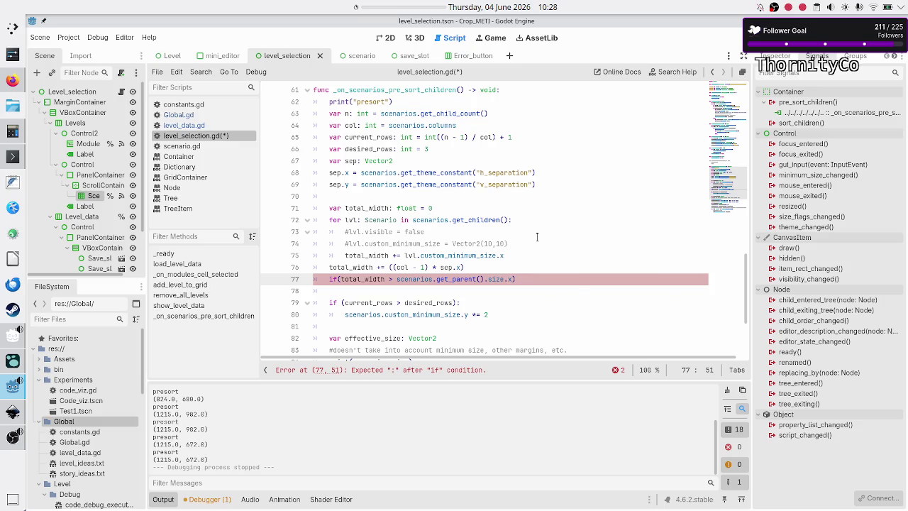
text(:)
key(Return)
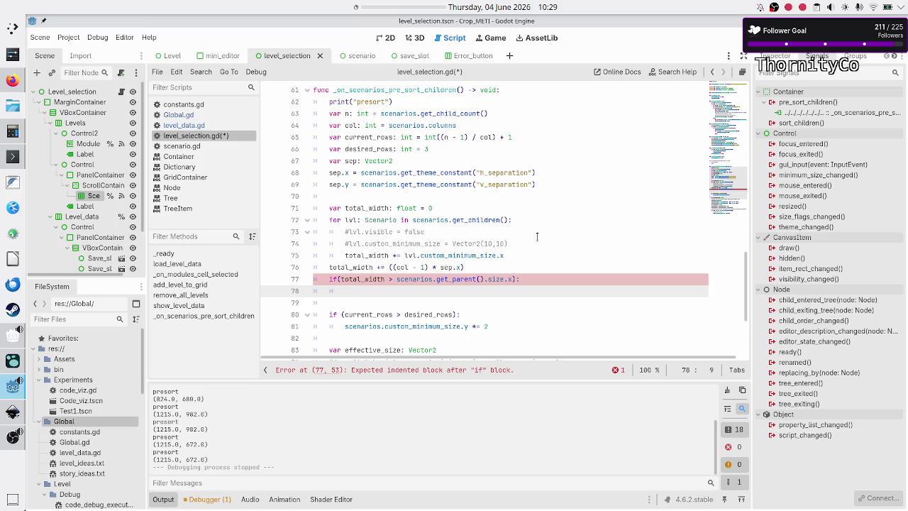
Trim the if body down to just 'scenarios', removing the partial .siz
text(scen)
key(Return)
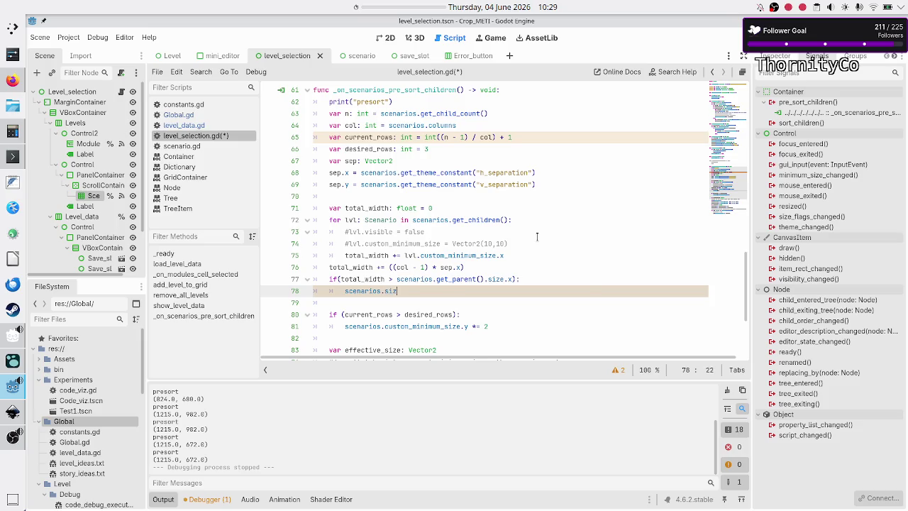
key(BackSpace)
Compare the output's 1215 width with total_width, scenarios and get_parent on line 77
double_click(161, 446)
double_click(351, 279)
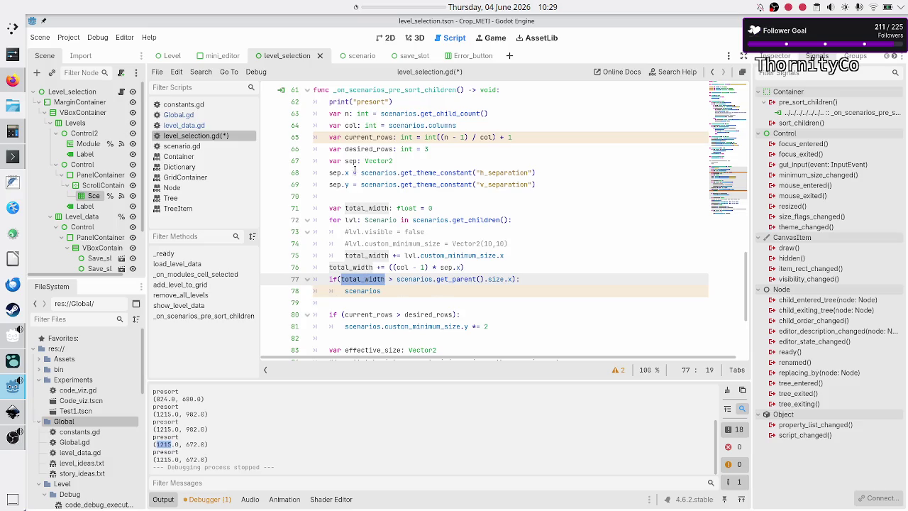
double_click(414, 279)
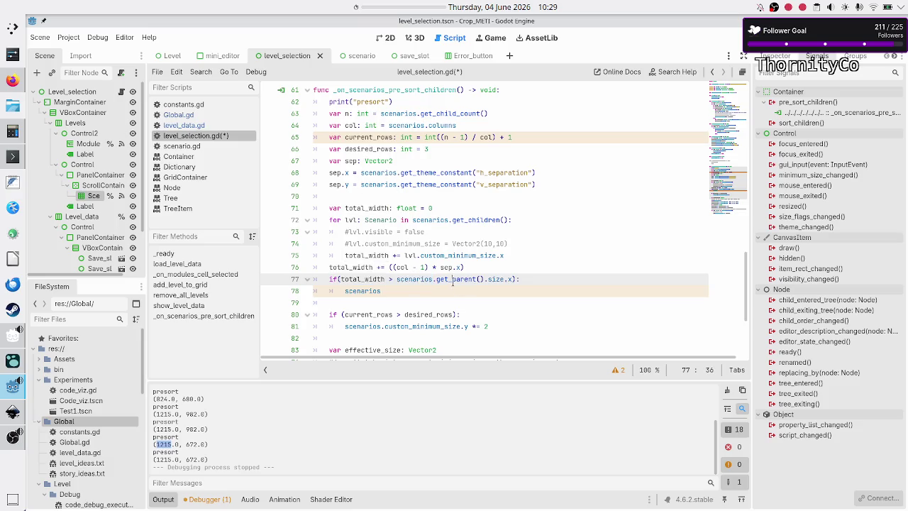
double_click(453, 278)
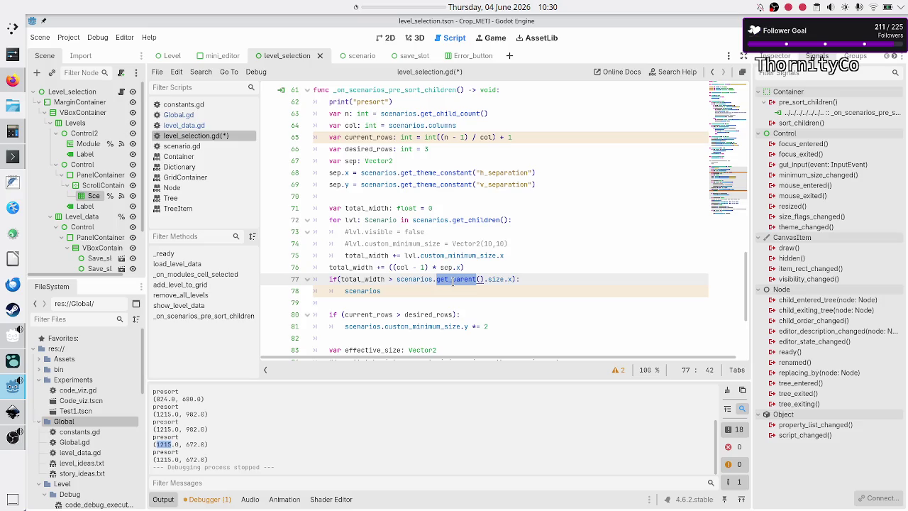
key(Down)
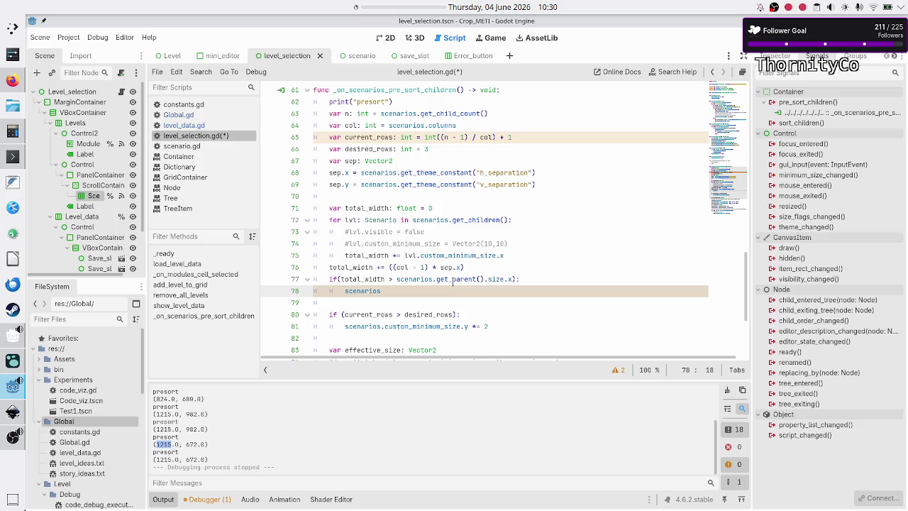
Search DuckDuckGo for 'godot trigger container update' and open the godotforums.org HBox Container thread
click(13, 79)
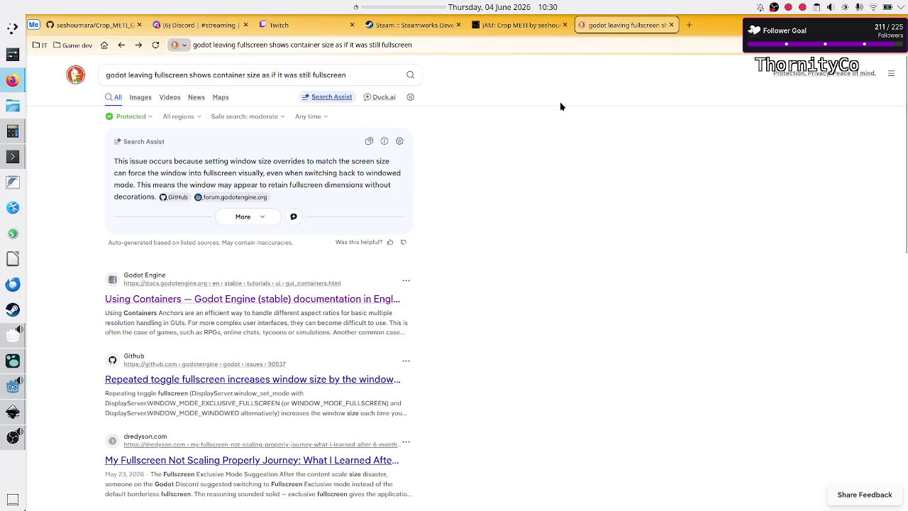
click(300, 69)
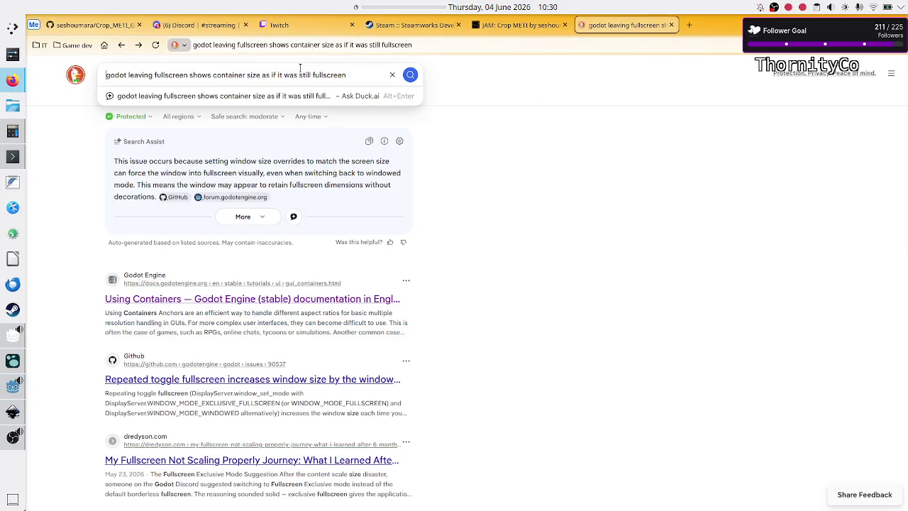
triple_click(300, 75)
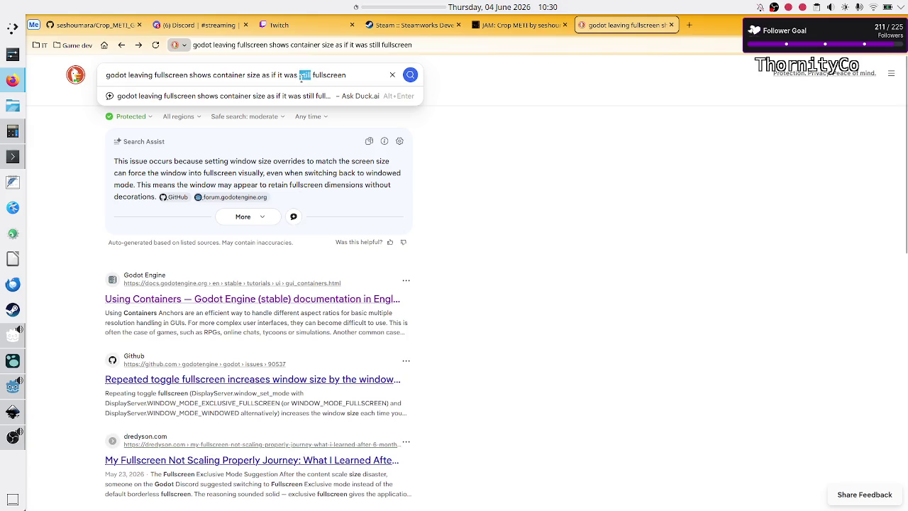
key(BackSpace)
text(godot t)
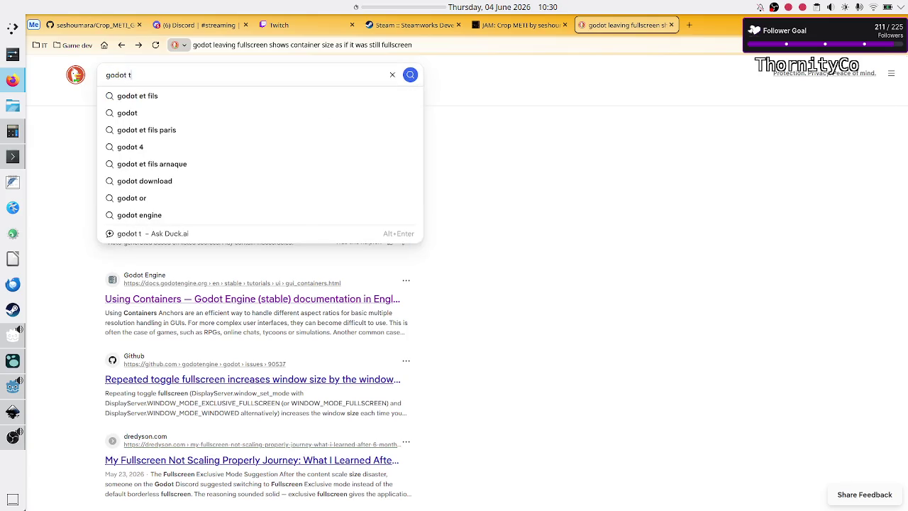
text(rigger)
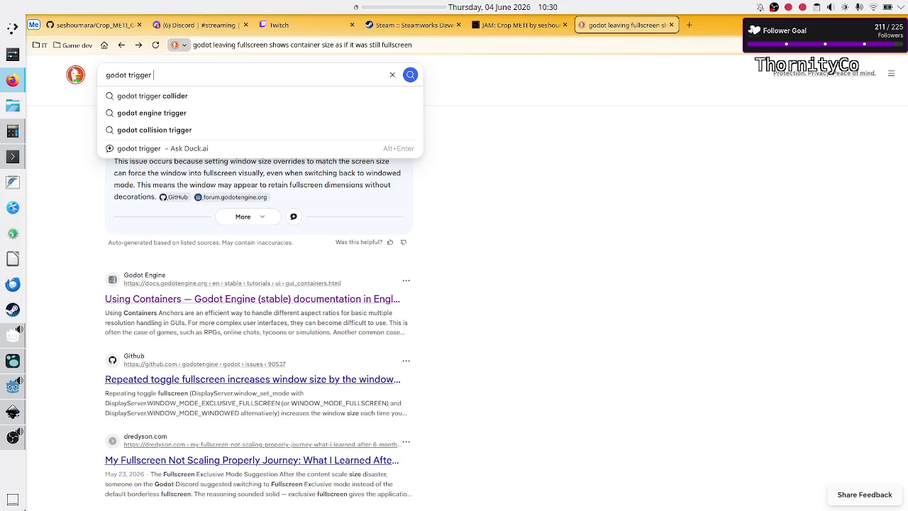
text(control)
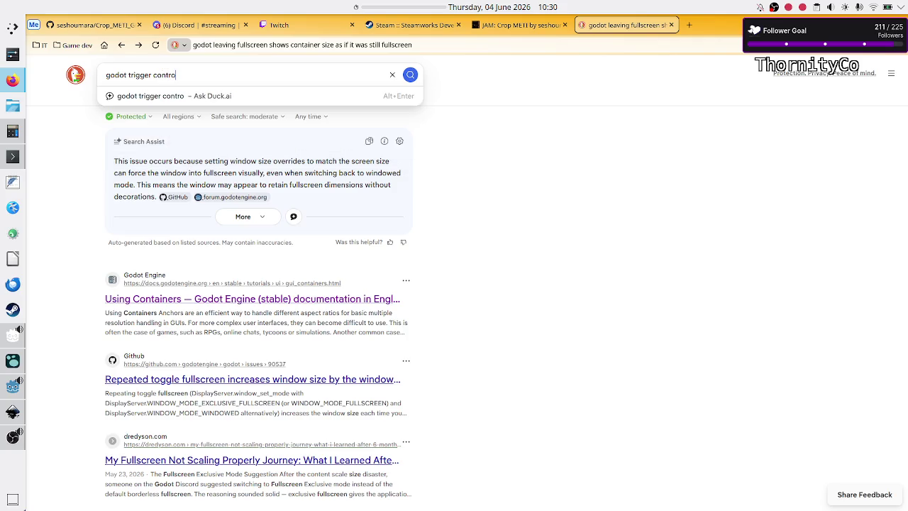
key(BackSpace)
key(BackSpace)
key(BackSpace)
text(ainer update)
key(Return)
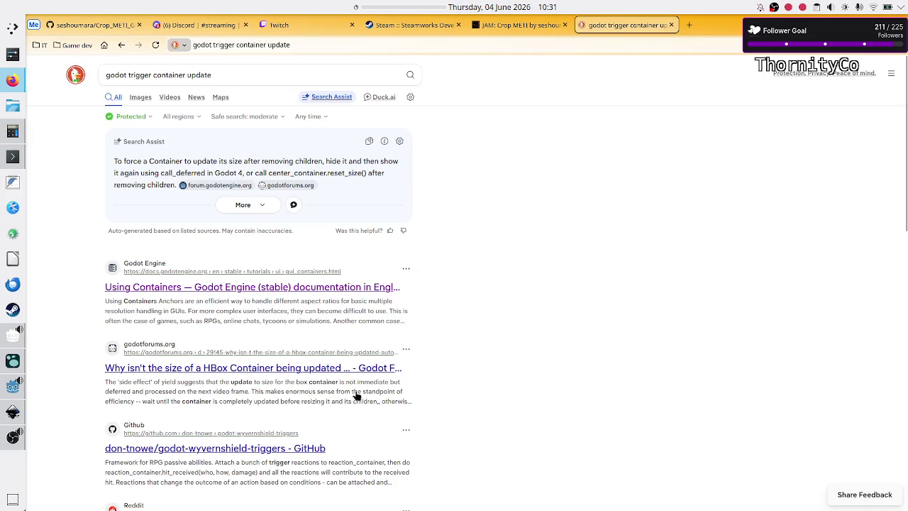
click(225, 368)
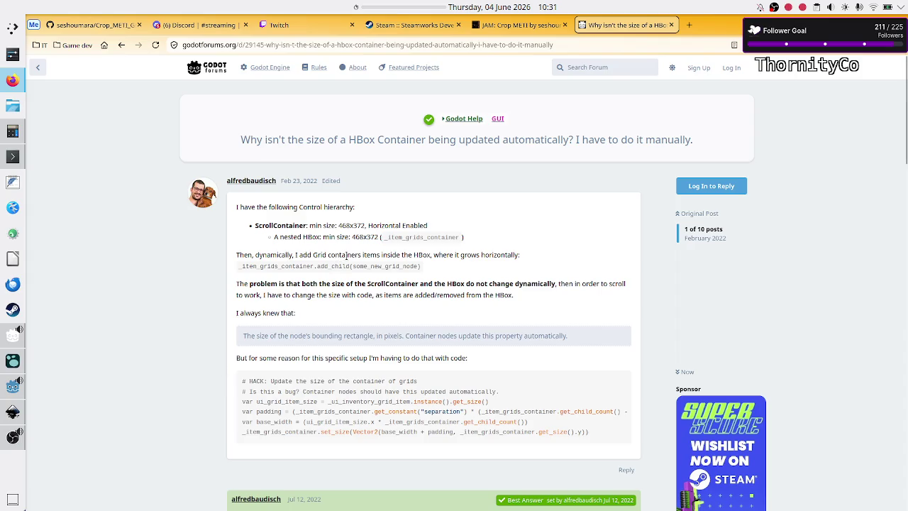
double_click(269, 225)
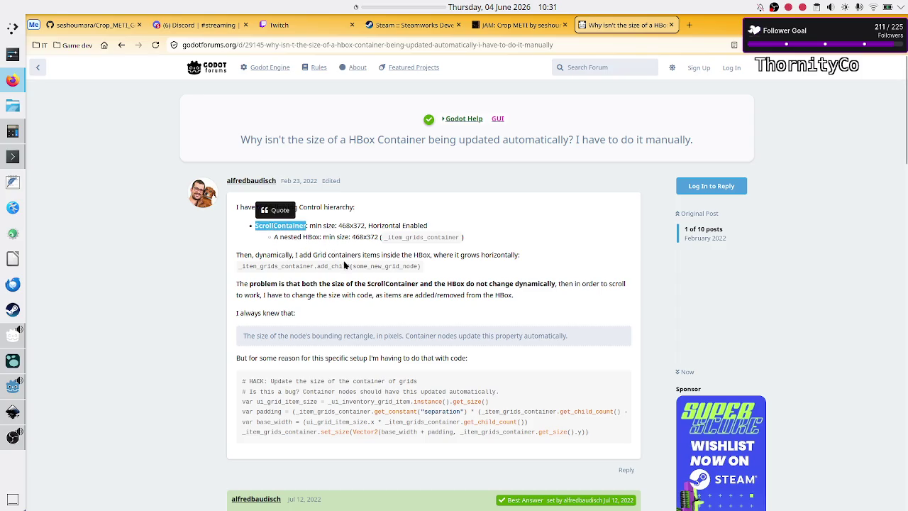
double_click(336, 255)
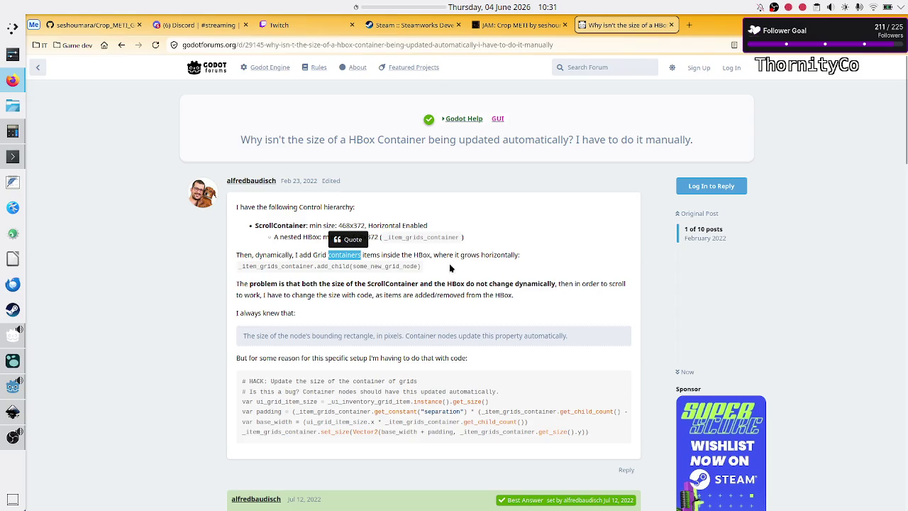
mouse_move(327, 286)
mouse_down()
mouse_move(383, 293)
mouse_move(474, 284)
mouse_up()
click(475, 284)
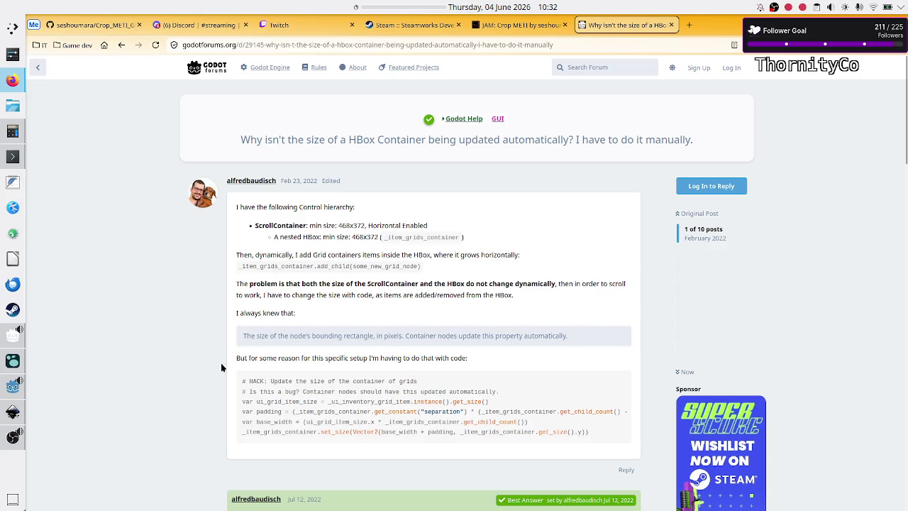
scroll(223, 367, down, 1)
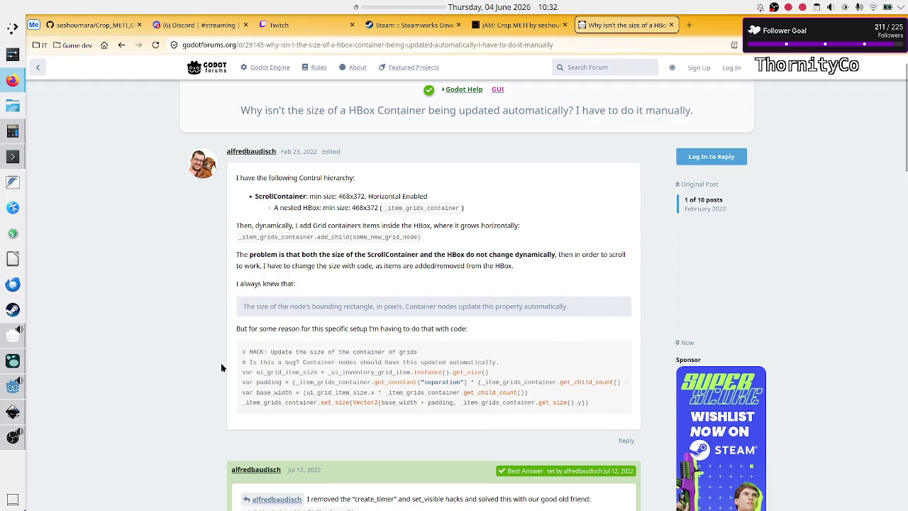
scroll(220, 367, down, 3)
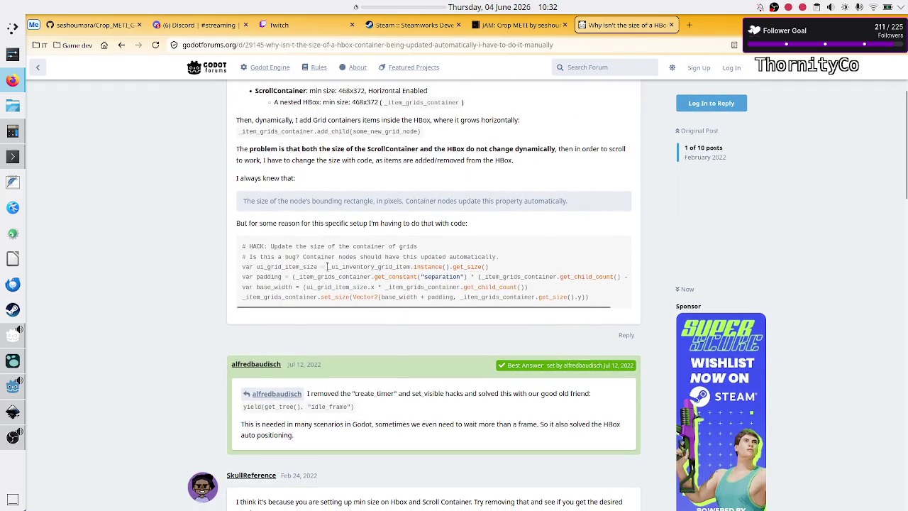
scroll(320, 268, down, 3)
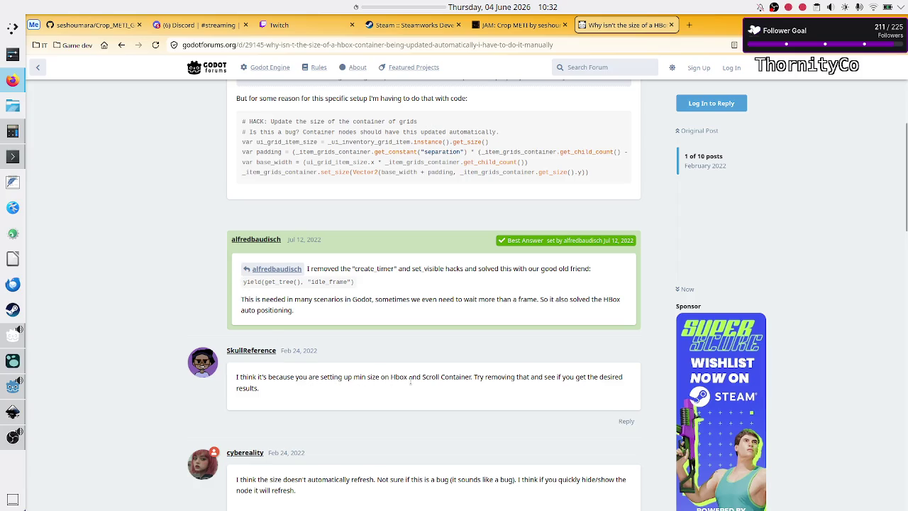
drag(386, 379, 473, 378)
click(472, 376)
scroll(474, 391, down, 3)
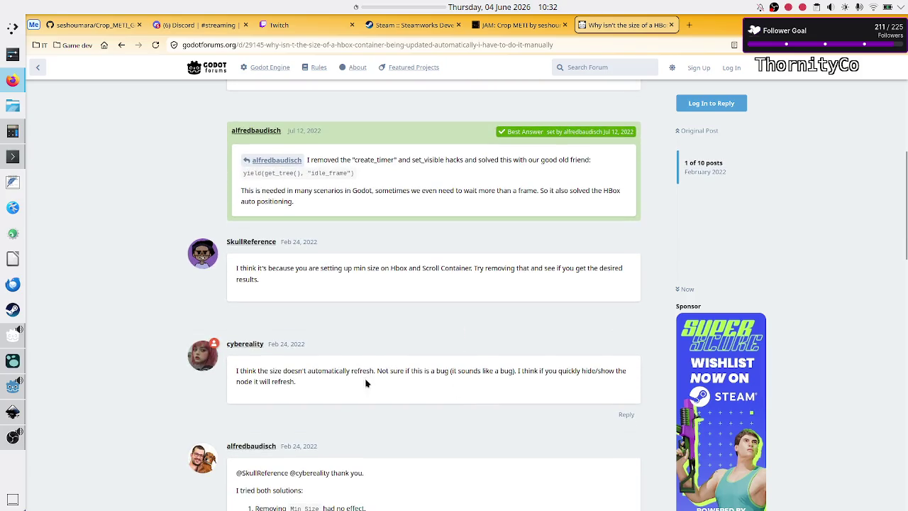
drag(291, 372, 377, 368)
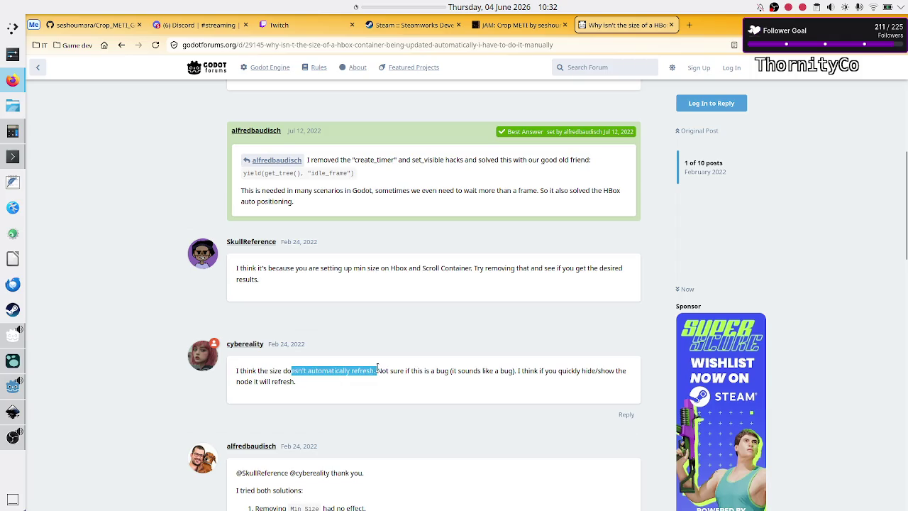
double_click(432, 372)
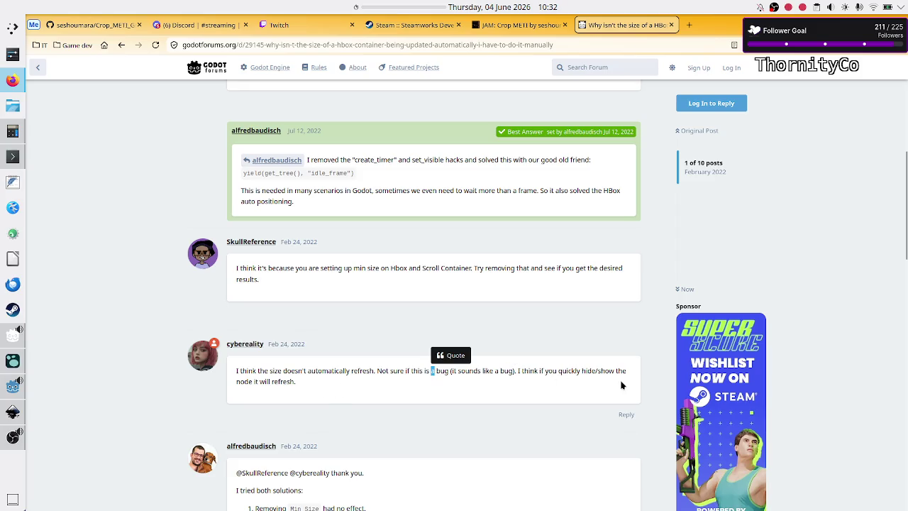
drag(238, 383, 298, 385)
scroll(363, 410, down, 1)
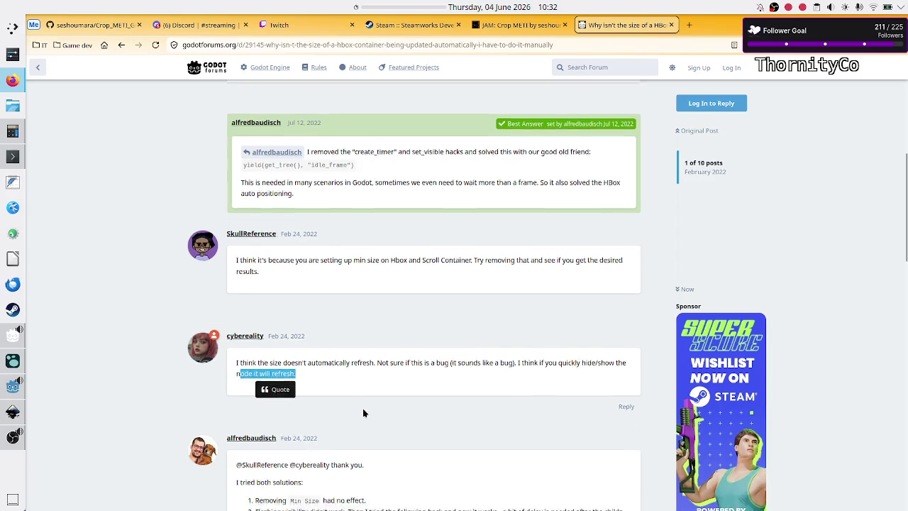
Read the forum reply's visibility-toggle workaround code with its 0.001 timeout
scroll(363, 412, down, 4)
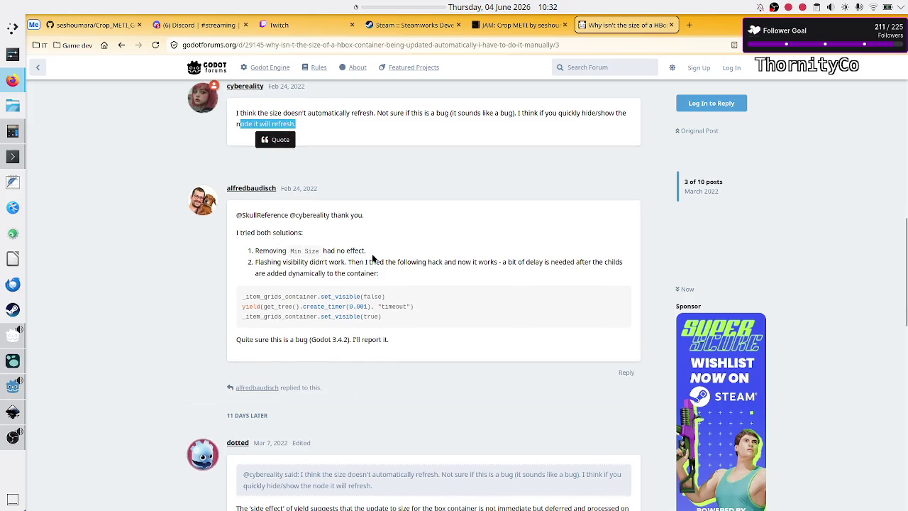
click(260, 261)
mouse_move(260, 260)
mouse_down()
mouse_move(360, 261)
mouse_move(346, 261)
mouse_up()
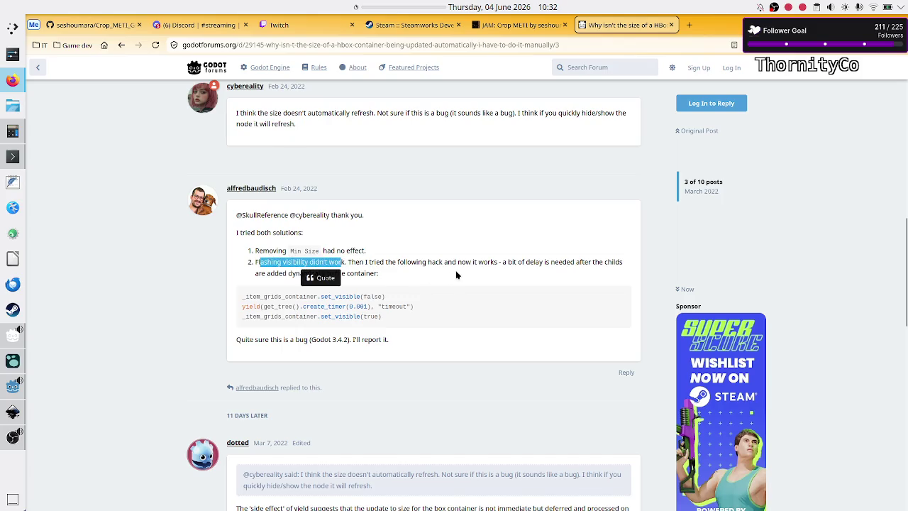
click(497, 263)
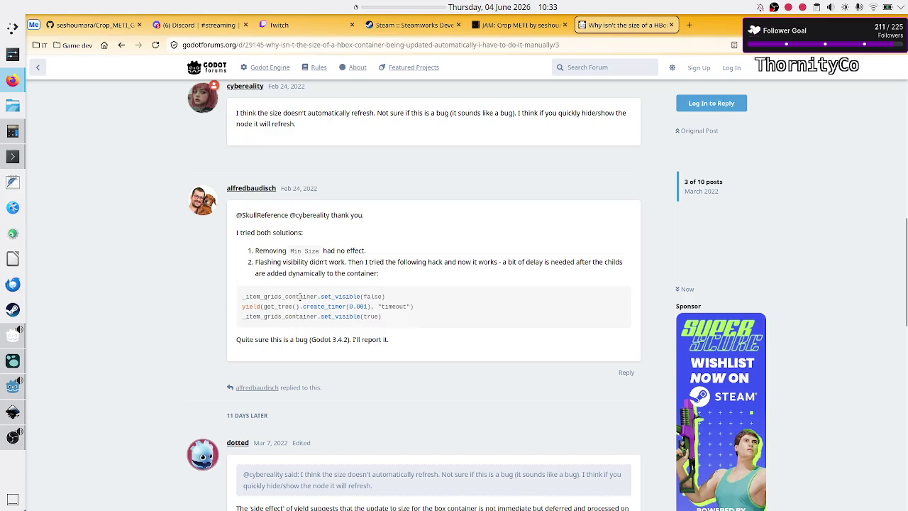
double_click(301, 296)
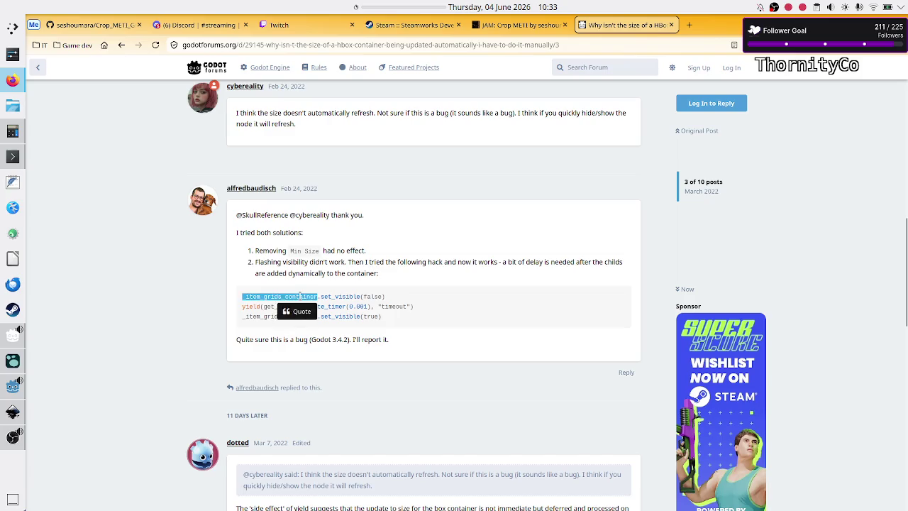
click(391, 285)
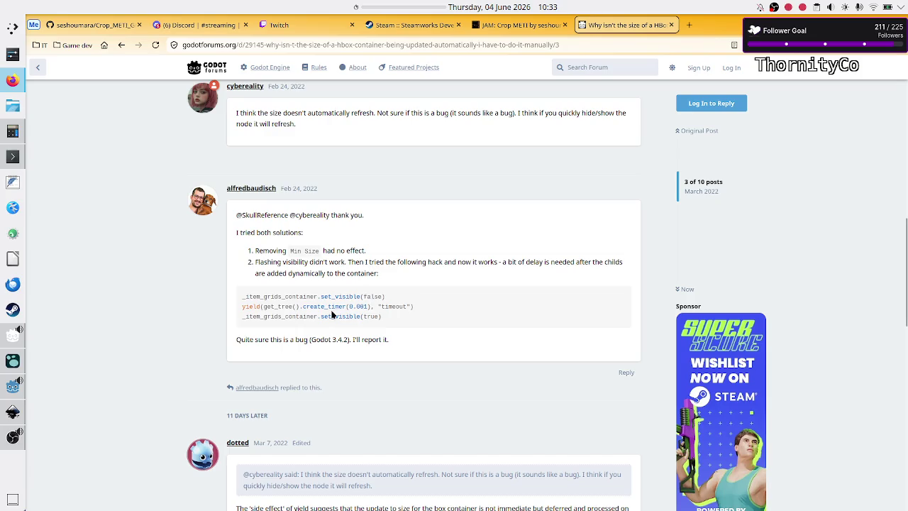
drag(348, 307, 419, 313)
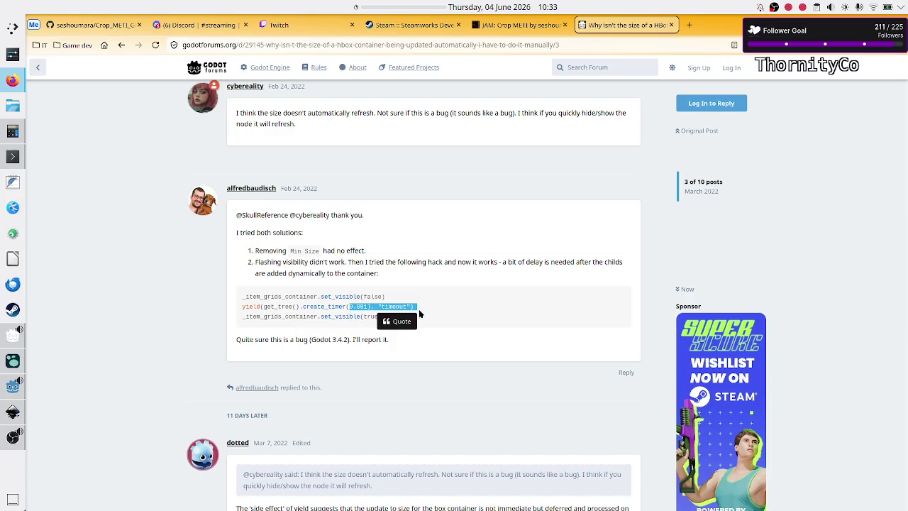
click(419, 313)
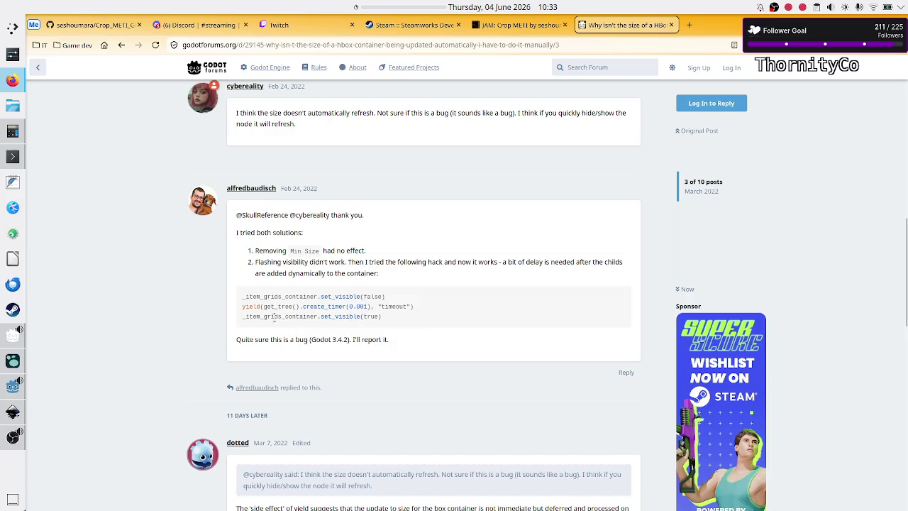
drag(263, 316, 391, 322)
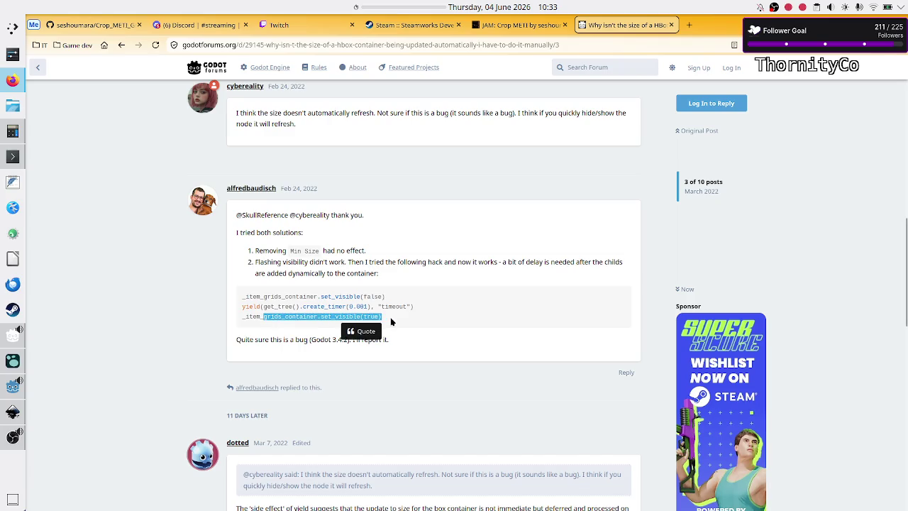
click(391, 322)
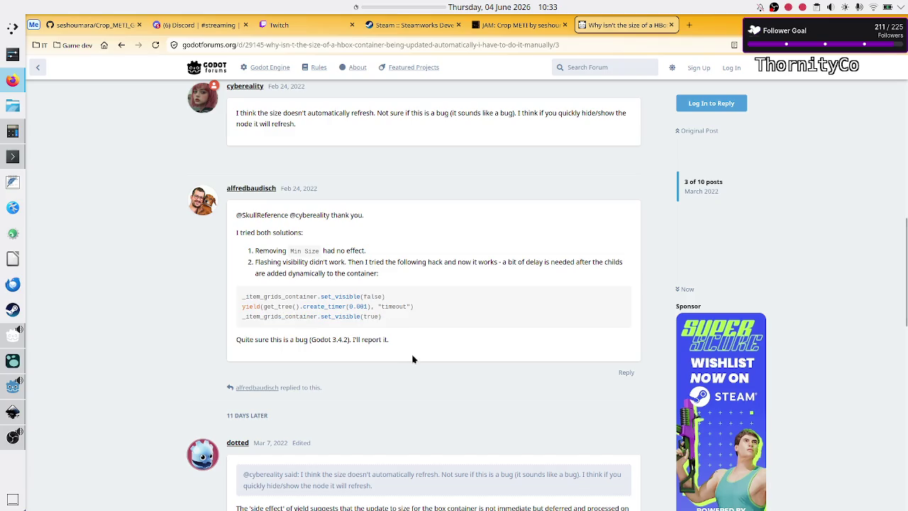
Highlight the passage about resizing before children, then return to the Godot script editor
scroll(412, 359, down, 2)
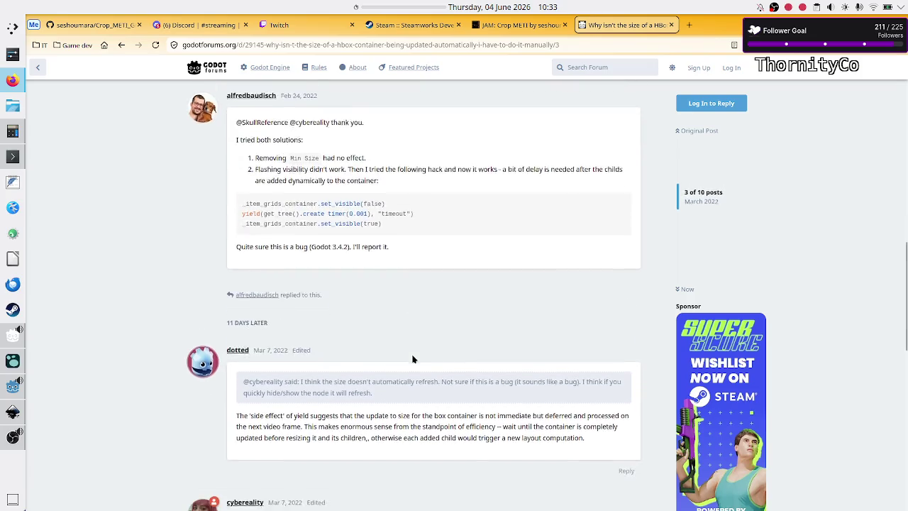
scroll(413, 359, down, 3)
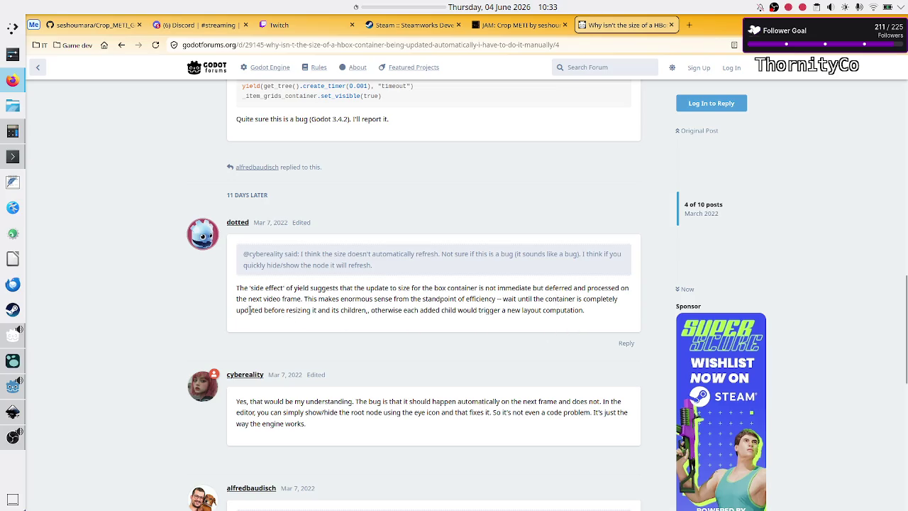
drag(248, 310, 369, 310)
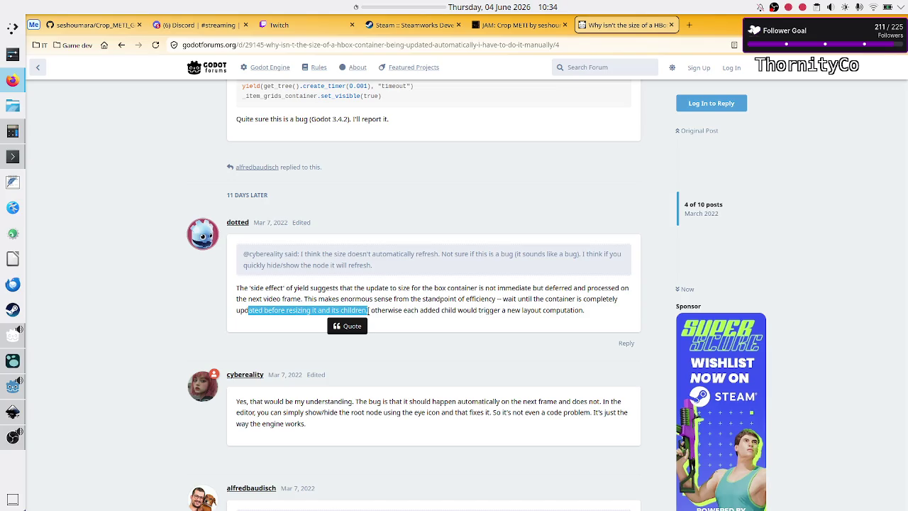
key(alt+Tab)
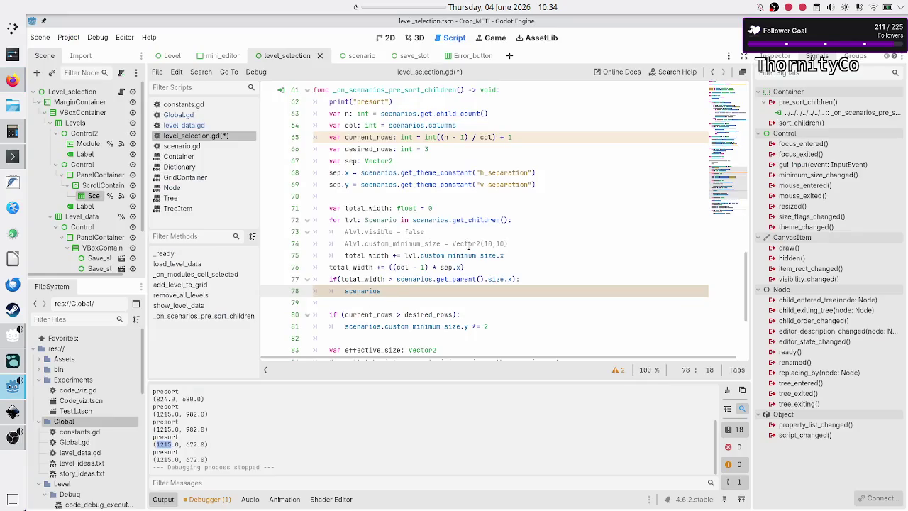
Comment out lines 71–78, the total_width loop and overflow check
mouse_move(468, 248)
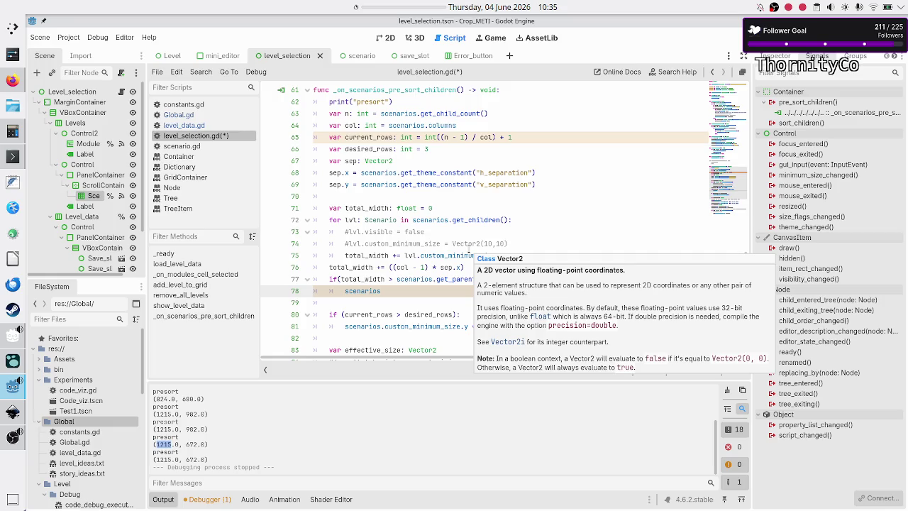
click(458, 209)
key(Up)
key(Down)
key(Home)
key(shift+Down)
key(shift+Down)
key(shift+Down)
key(shift+Down)
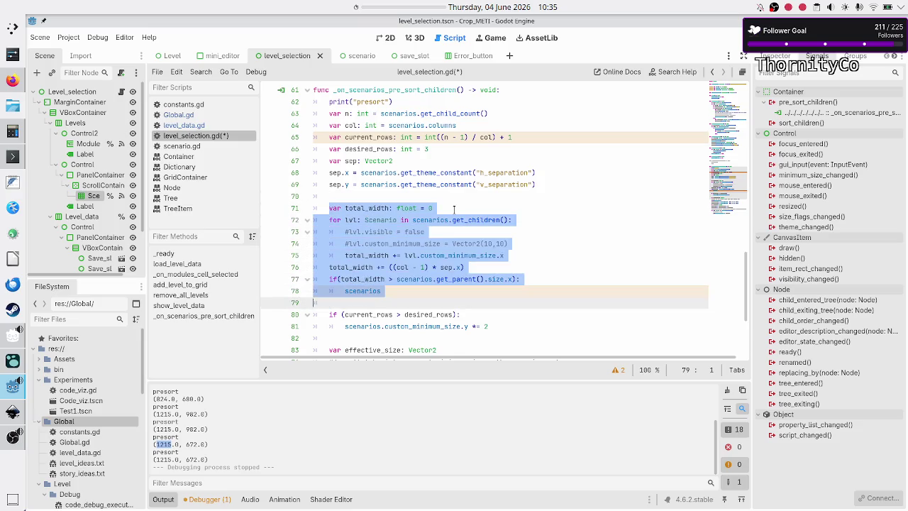
key(shift+Left)
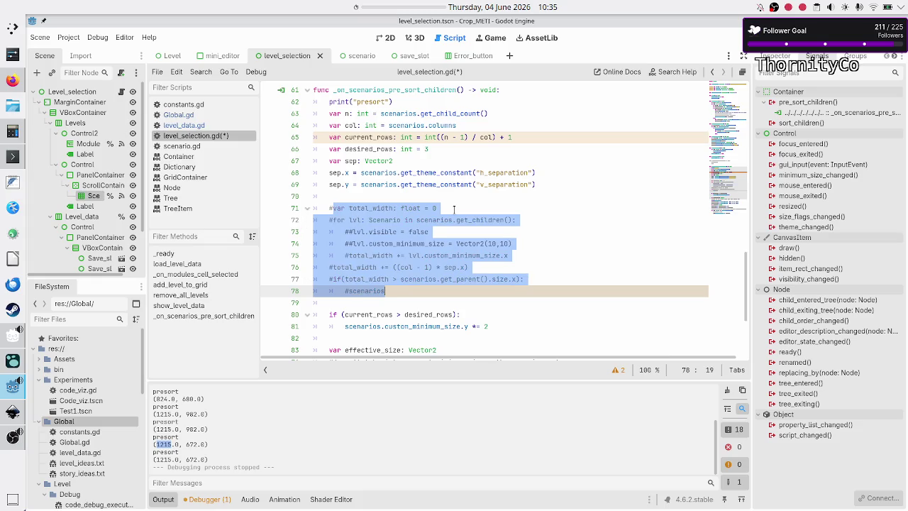
key(ctrl+k)
key(Up)
key(Up)
key(Up)
key(Up)
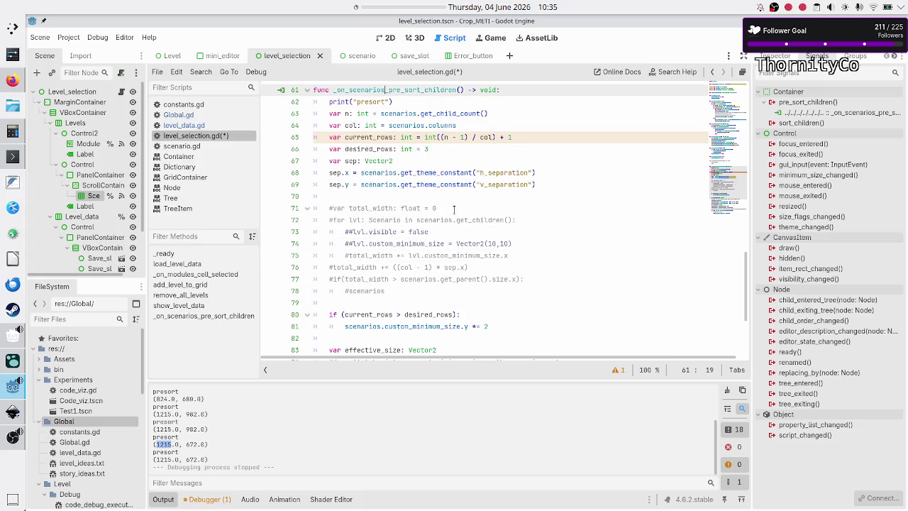
Insert a blank line after print("presort") on line 62
key(Down)
key(Down)
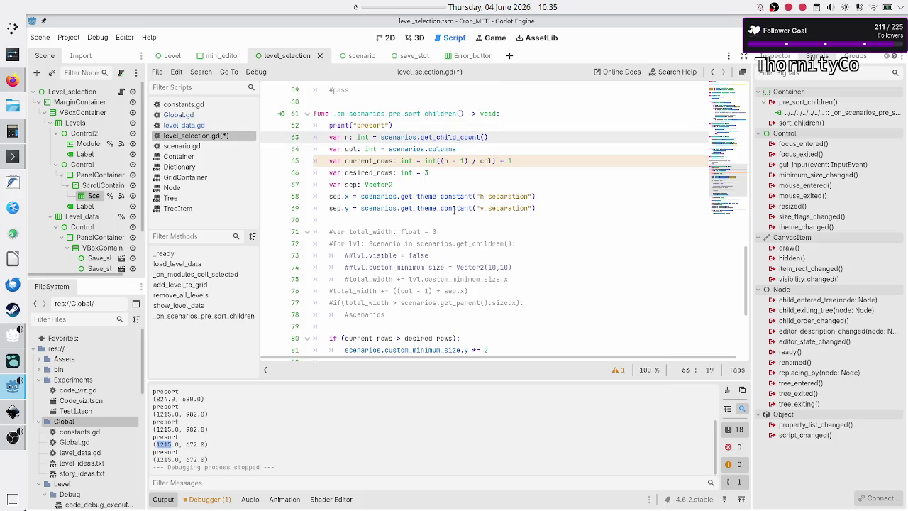
key(Up)
key(End)
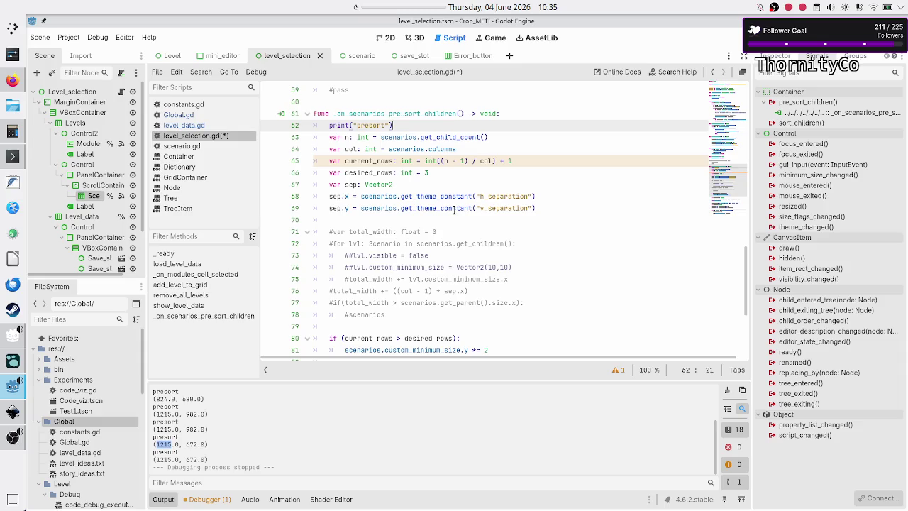
key(Return)
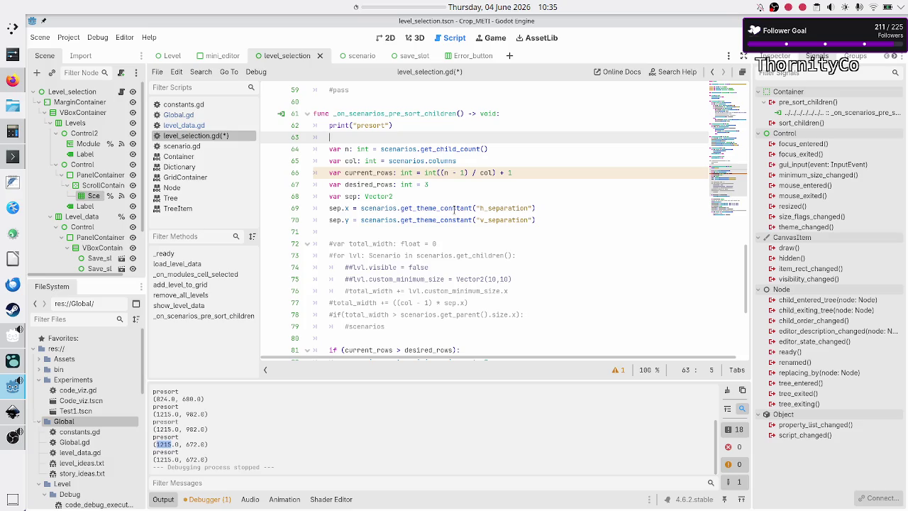
Add scenarios.visible = false below the presort print
text(scenarios)
text(.visi)
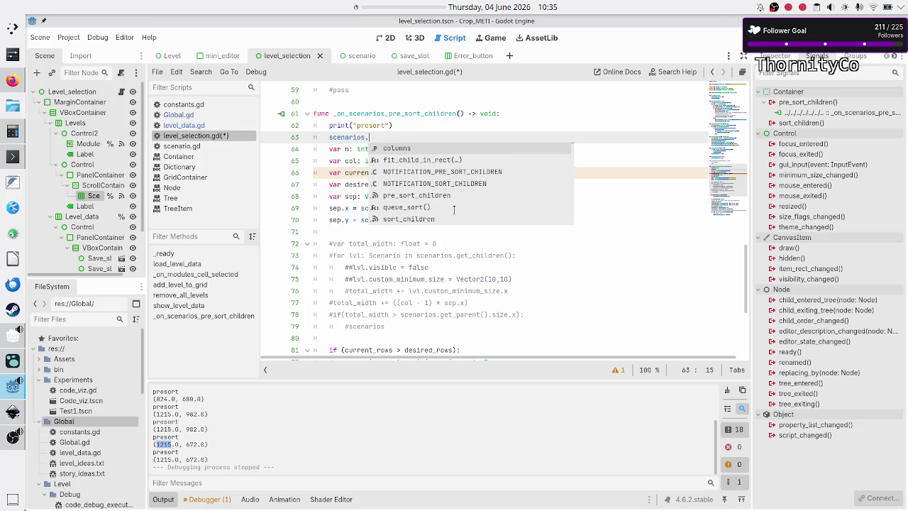
key(Return)
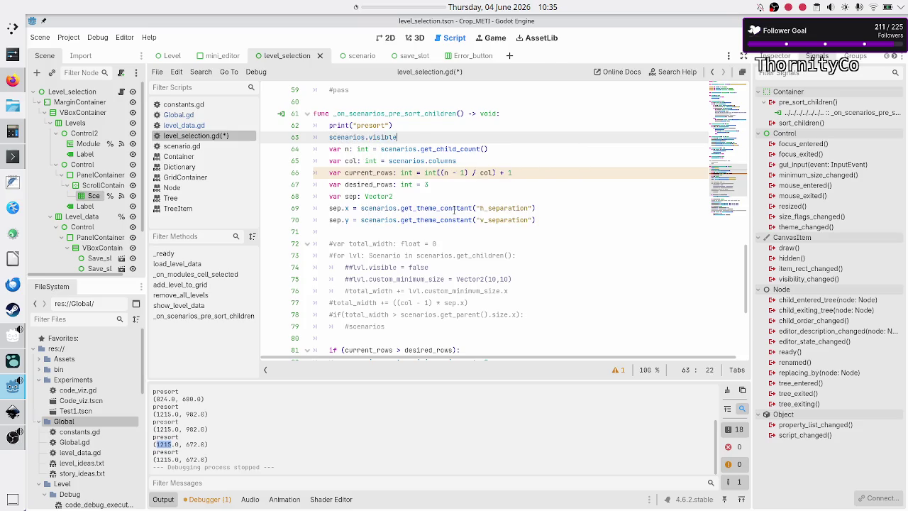
text( = false)
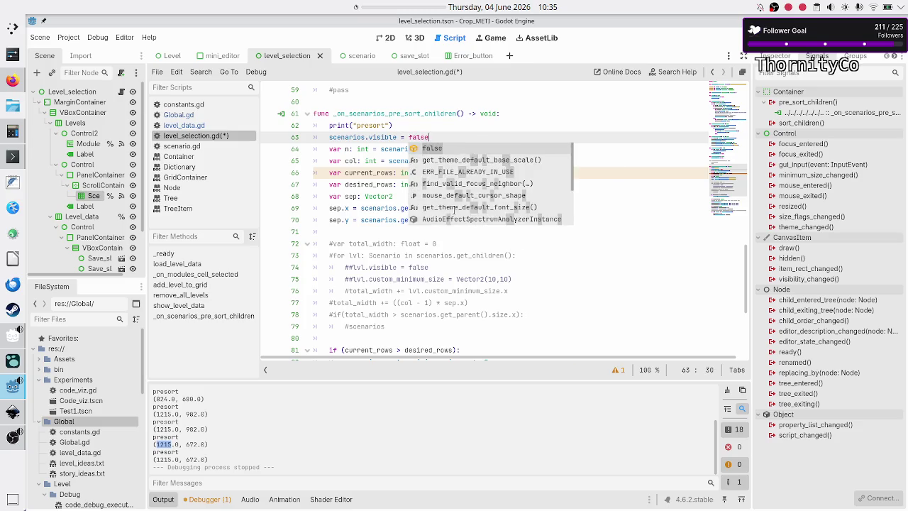
key(Return)
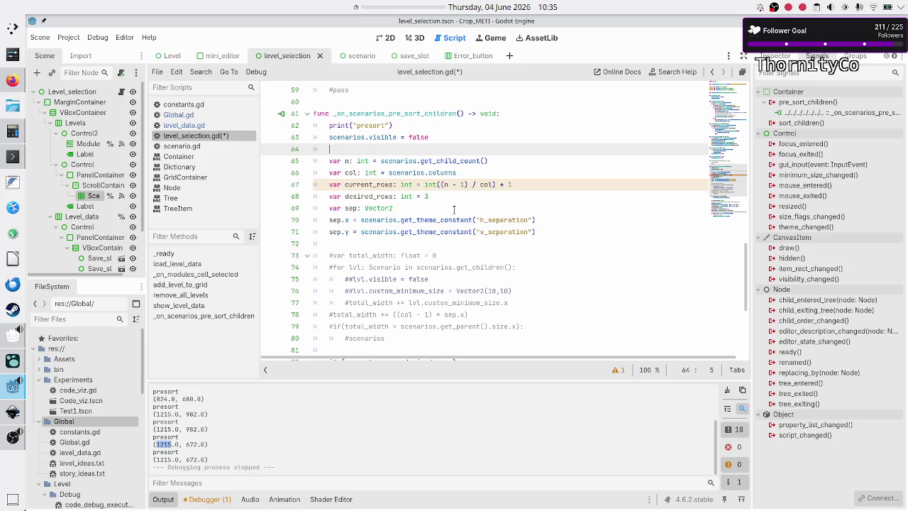
Copy the three commented scenario loop lines and paste them at line 64
key(Down)
key(Down)
key(Down)
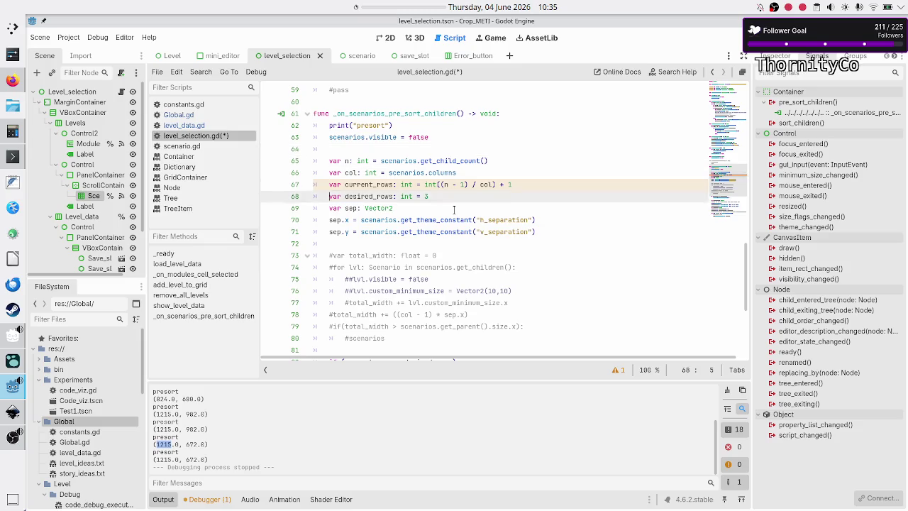
key(shift+Down)
key(shift+Down)
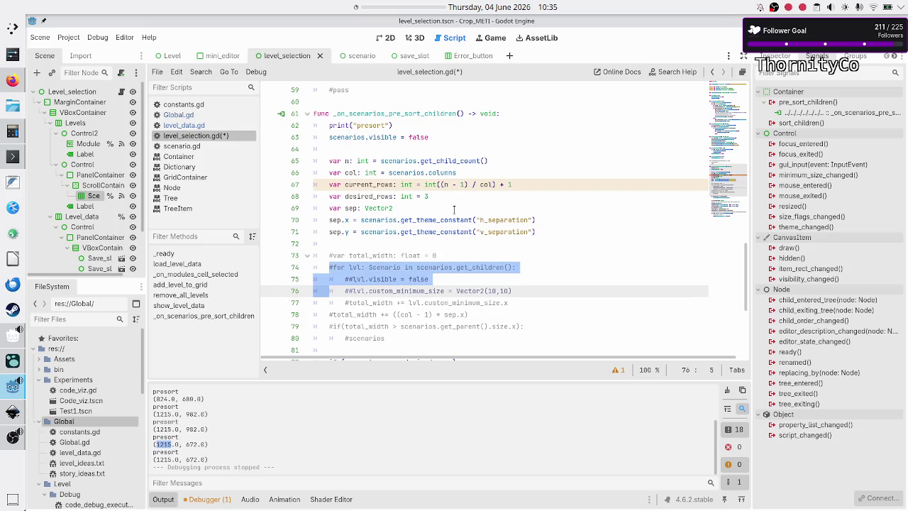
key(shift+End)
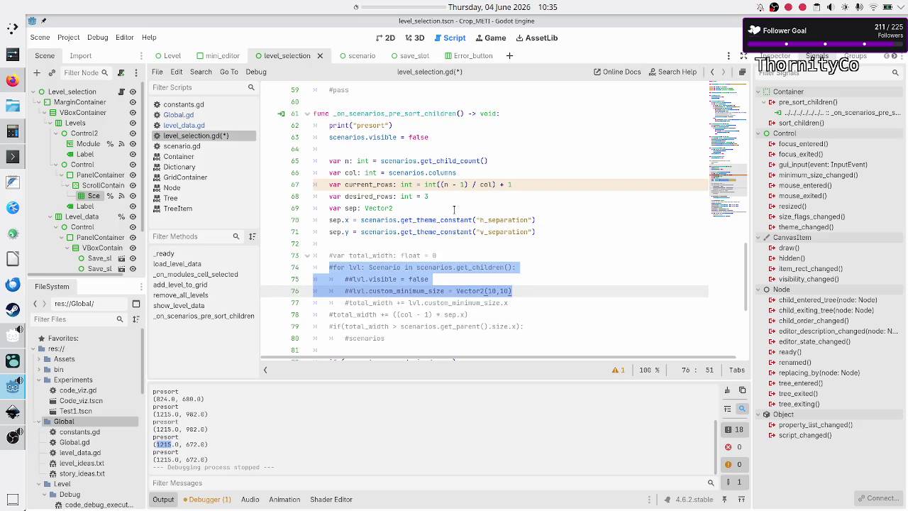
key(Up)
key(Up)
key(Up)
key(Up)
key(Down)
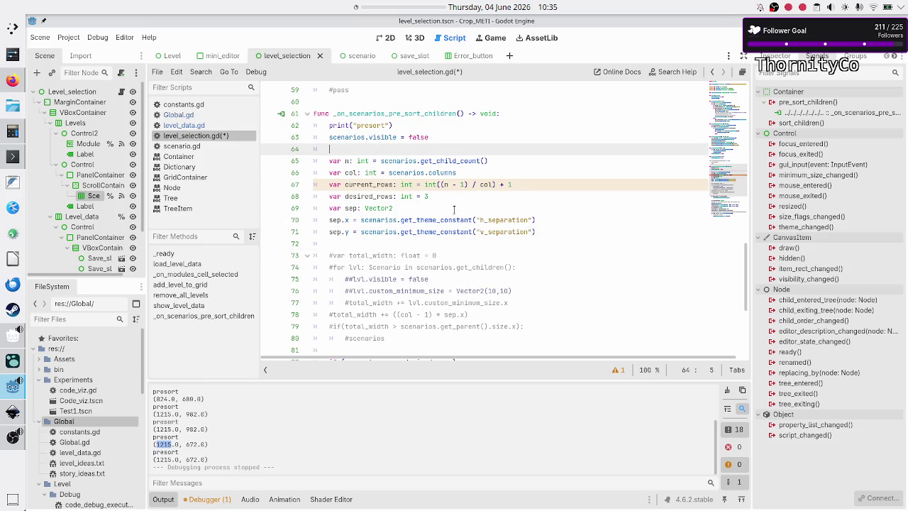
text(#for lvl: Scenario in scenarios.get_children(): 		##lvl.visible = false 		##lvl.custom_minimum_size = Vector2(10,10))
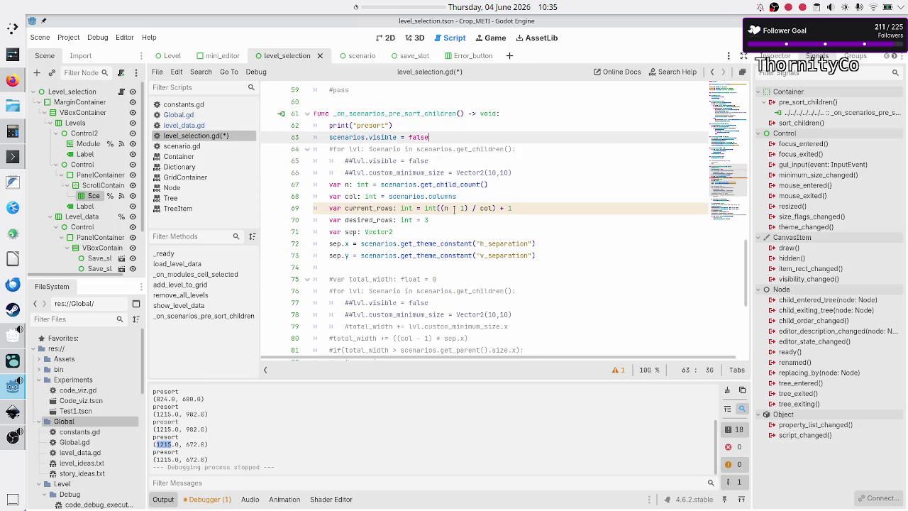
Uncomment the loop and its Vector2(10,10) custom_minimum_size line, deleting the lvl.visible line
key(BackSpace)
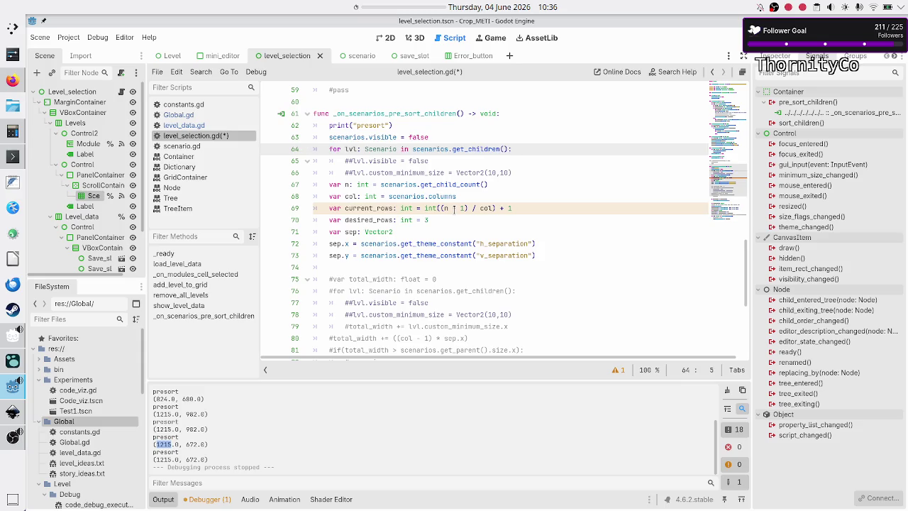
key(Down)
key(Down)
key(Right)
key(Right)
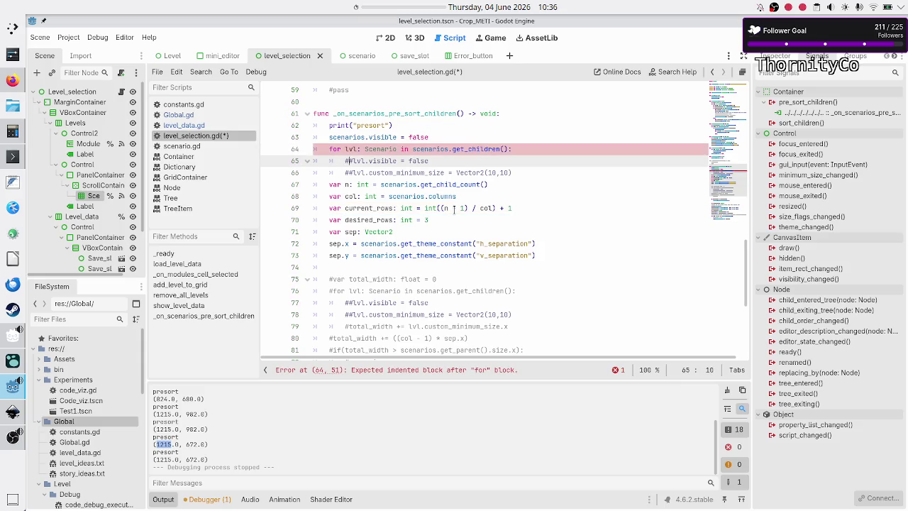
key(BackSpace)
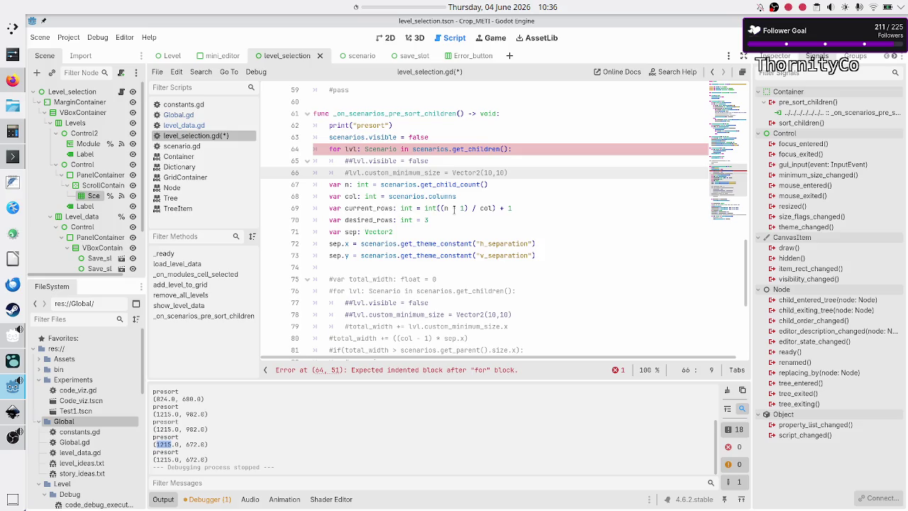
key(Delete)
key(Up)
key(shift+End)
key(BackSpace)
key(BackSpace)
key(BackSpace)
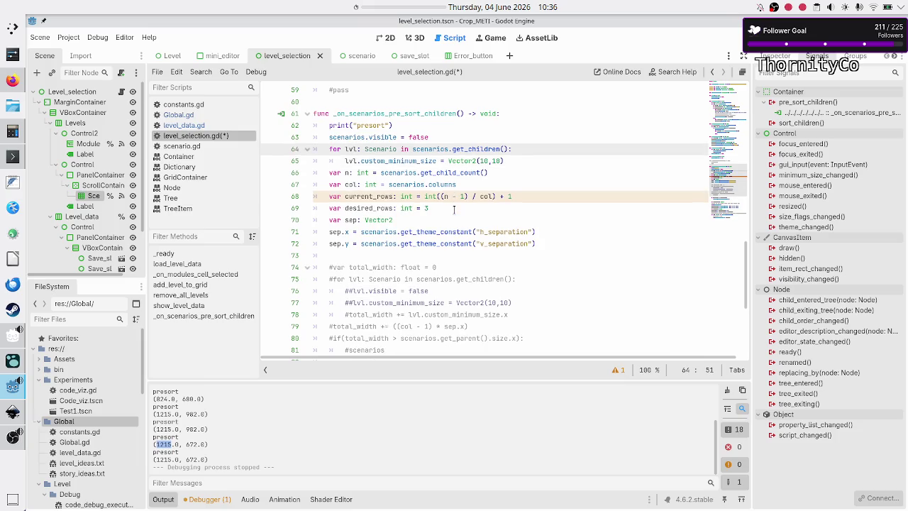
key(Down)
key(Return)
key(Return)
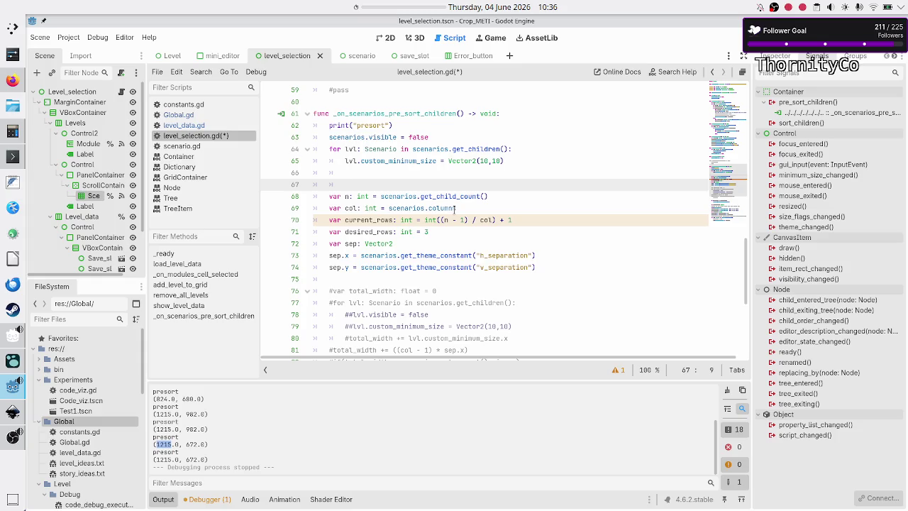
Add scenarios.visible = true on the line after the size-reset loop
key(Up)
key(Up)
key(Up)
key(Down)
key(Down)
key(Down)
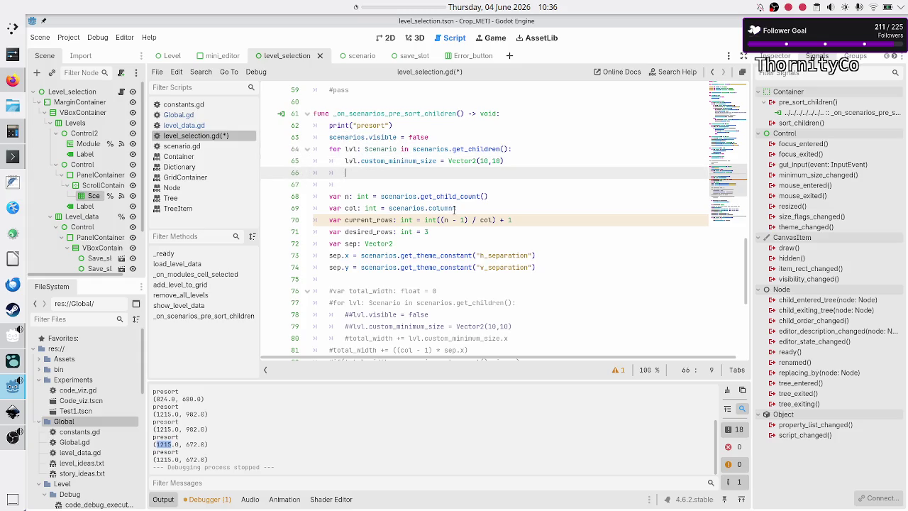
text(scena)
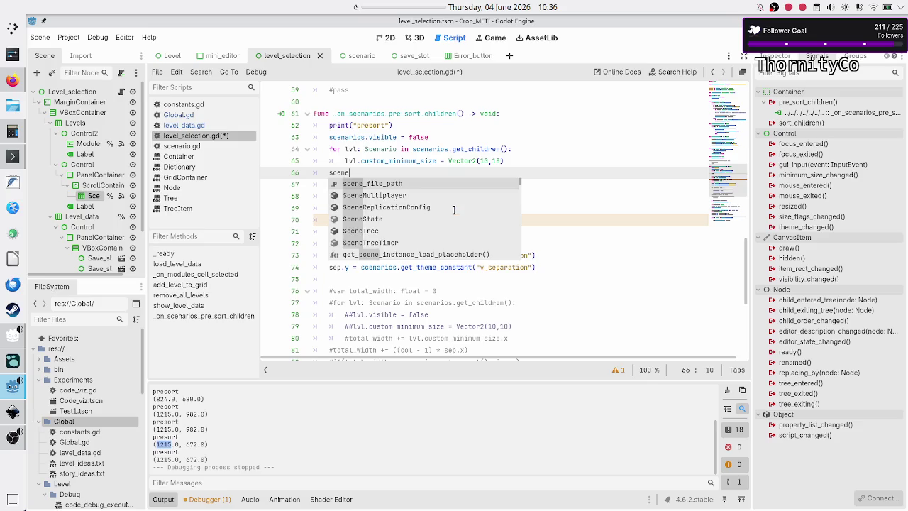
key(Return)
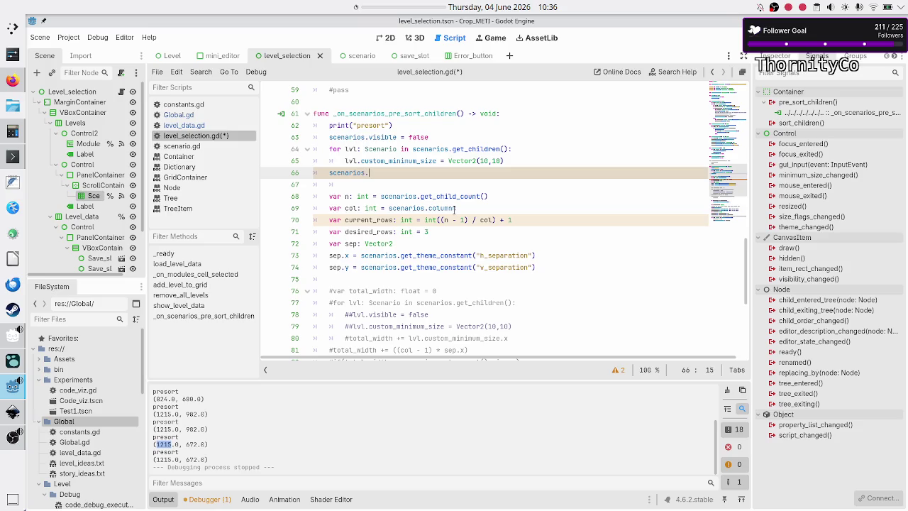
text(visi)
key(Down)
key(Down)
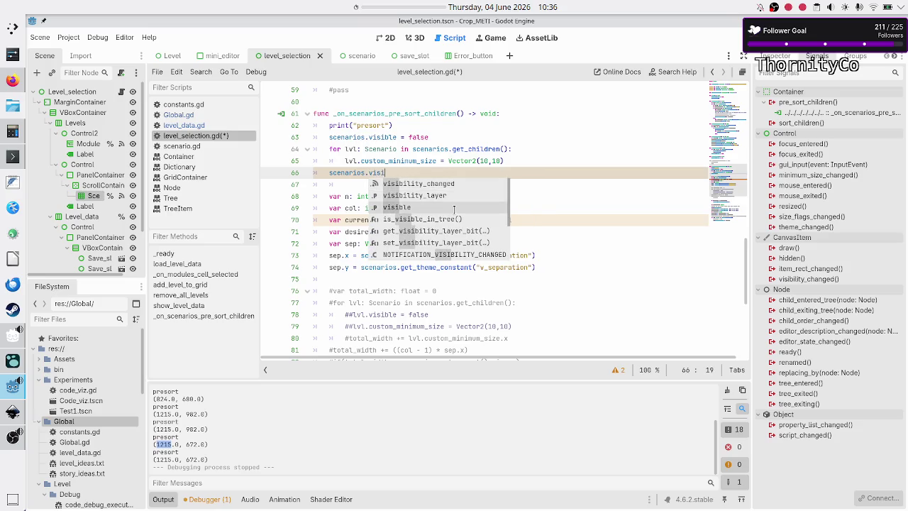
key(Return)
text(= true)
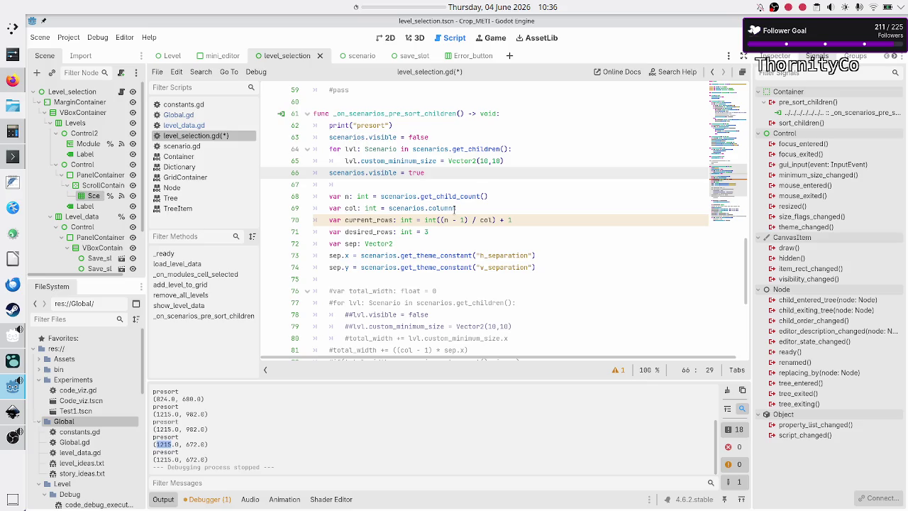
Review the pre_sort_children function from its header to the visibility-restore line
key(Up)
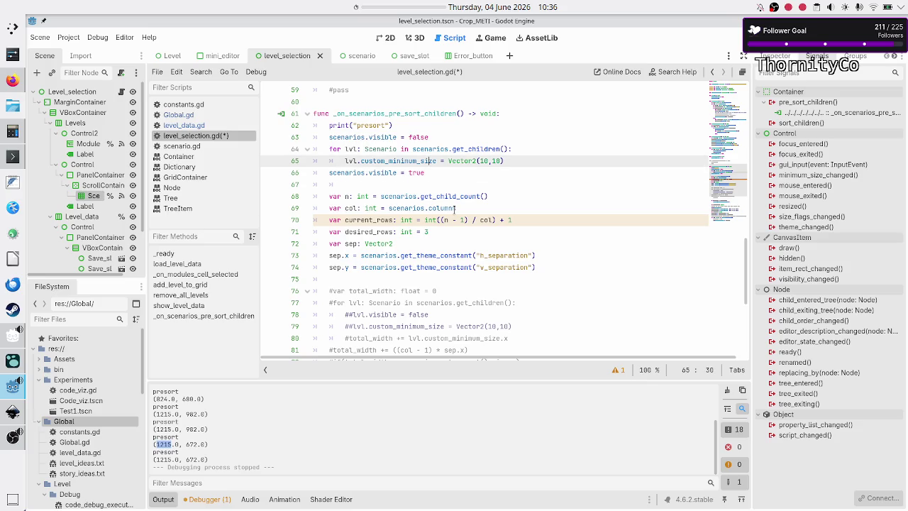
key(shift+Left)
key(shift+Left)
key(shift+Left)
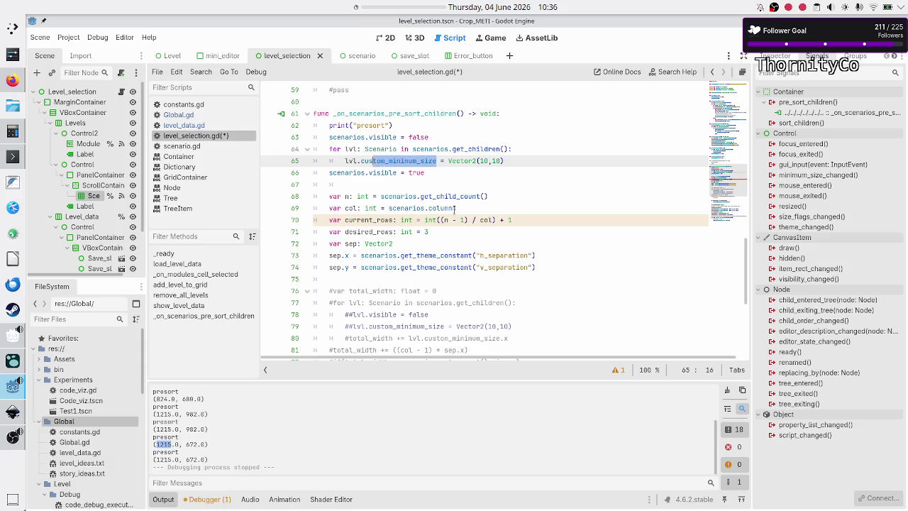
key(Up)
key(Up)
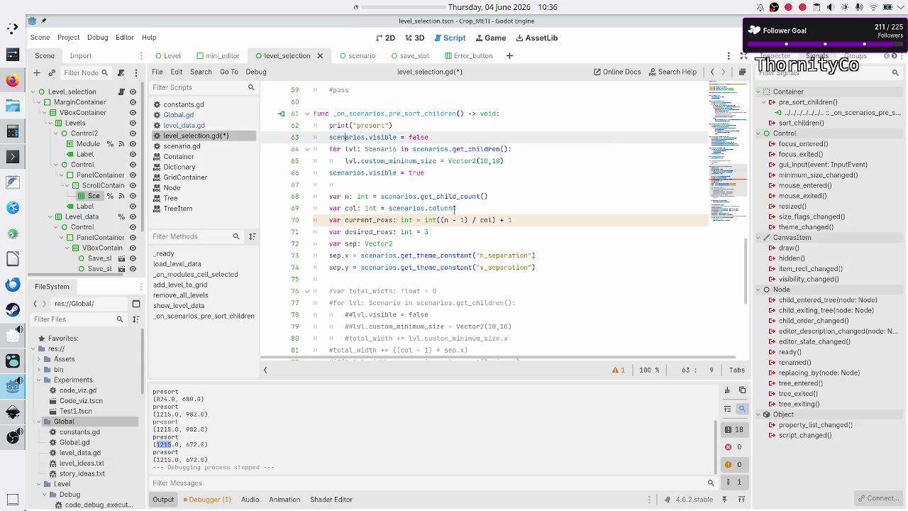
key(shift+Right)
key(shift+Right)
key(shift+Right)
key(shift+Right)
key(shift+Right)
key(shift+Right)
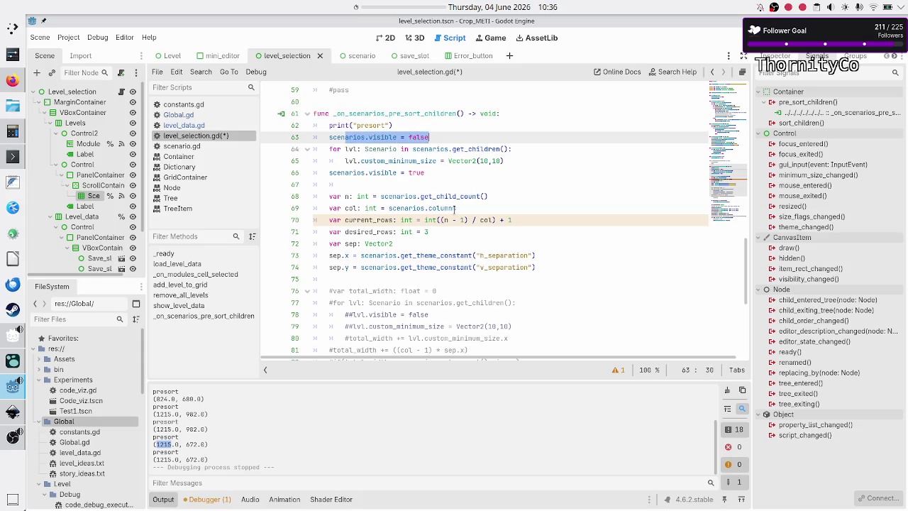
key(Up)
key(Up)
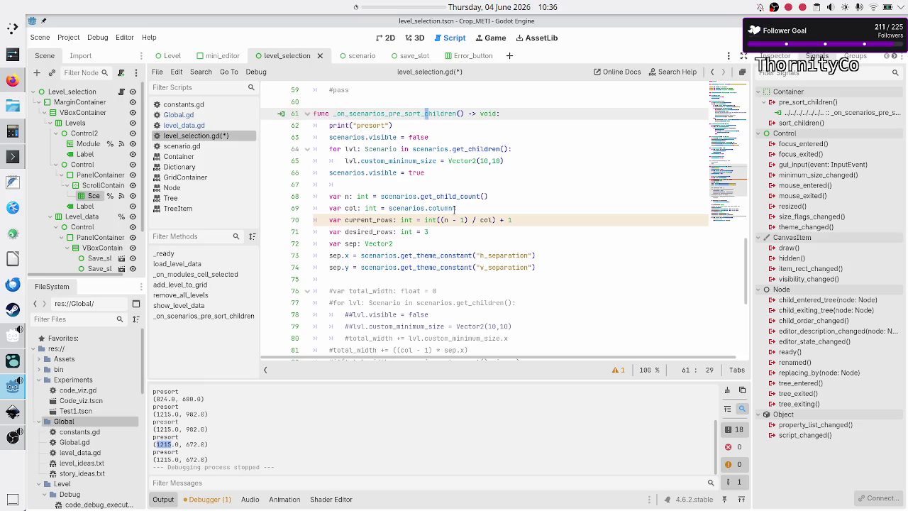
key(shift+Left)
key(shift+Left)
key(shift+Left)
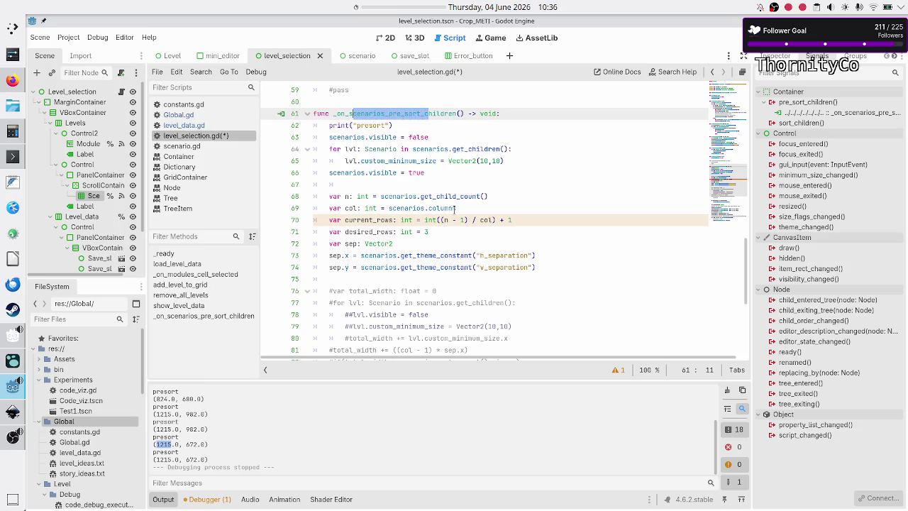
key(Down)
key(Down)
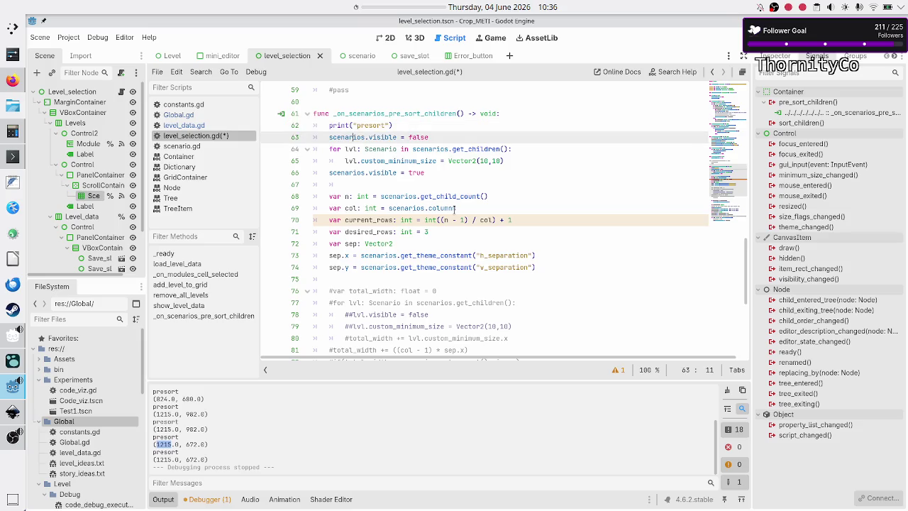
key(Down)
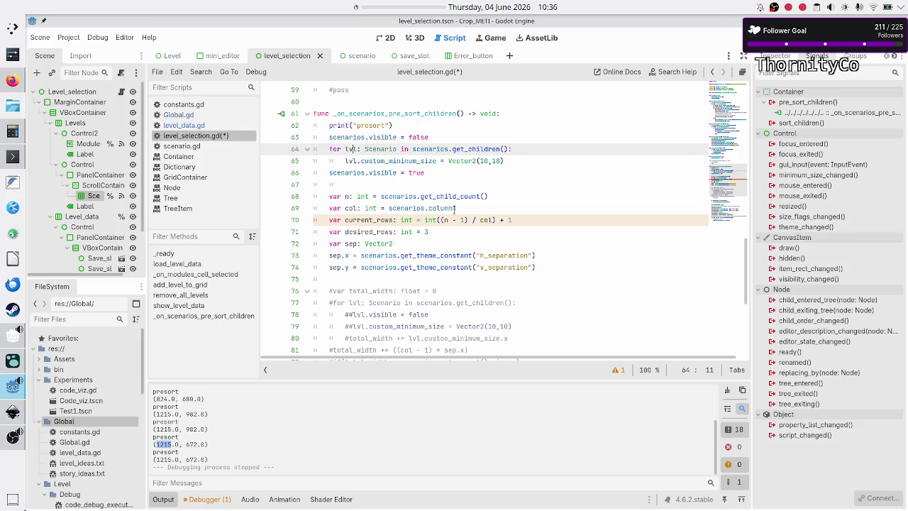
key(Down)
key(Down)
key(Down)
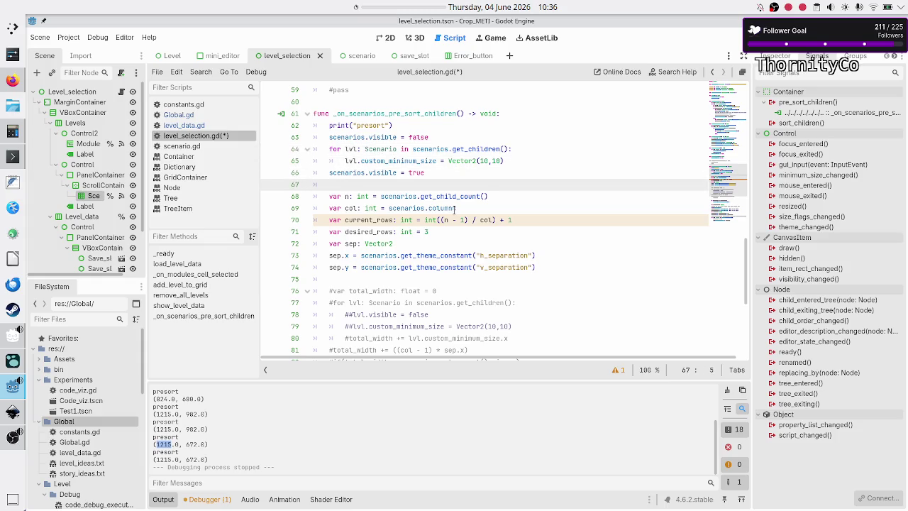
key(Down)
key(Down)
key(Down)
key(Up)
key(Up)
key(Up)
key(Down)
key(Down)
key(Down)
key(shift+End)
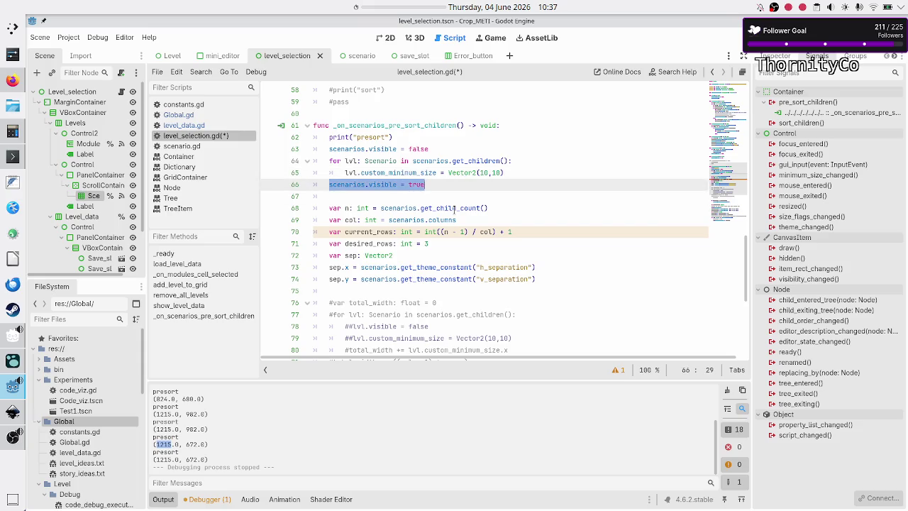
Check the ScrollContainer and scenarios grid nodes, then re-examine lines 65–66
click(85, 186)
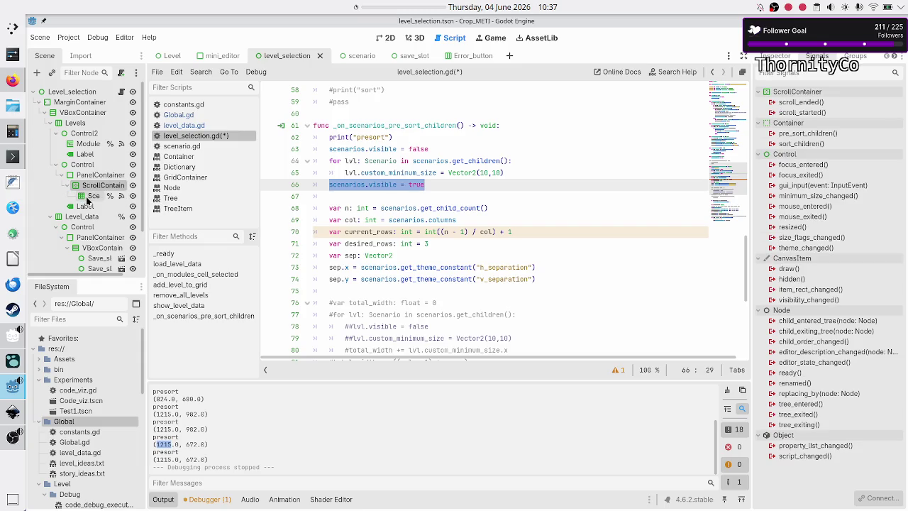
click(93, 196)
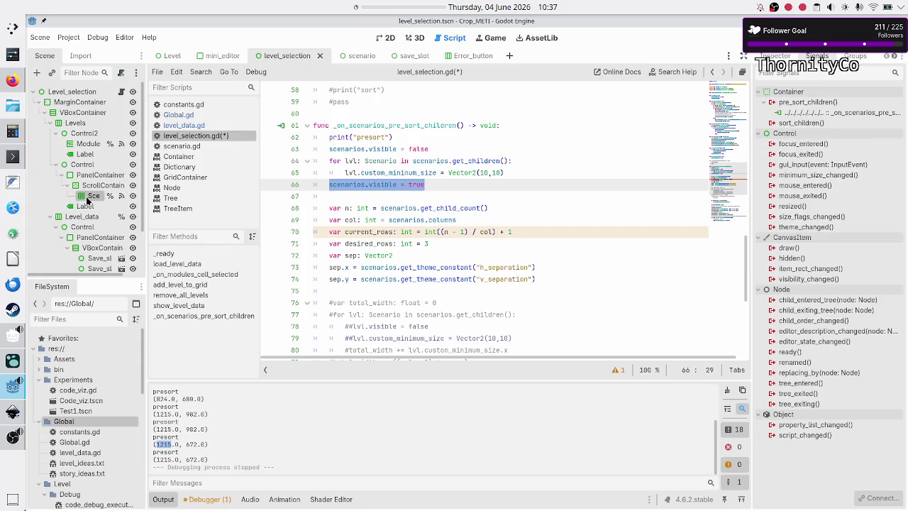
click(447, 184)
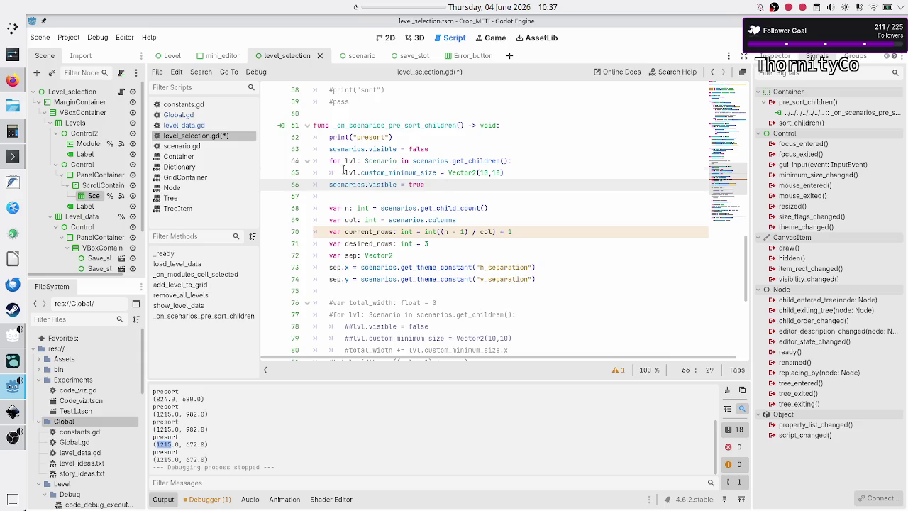
drag(346, 173, 458, 184)
drag(515, 179, 514, 175)
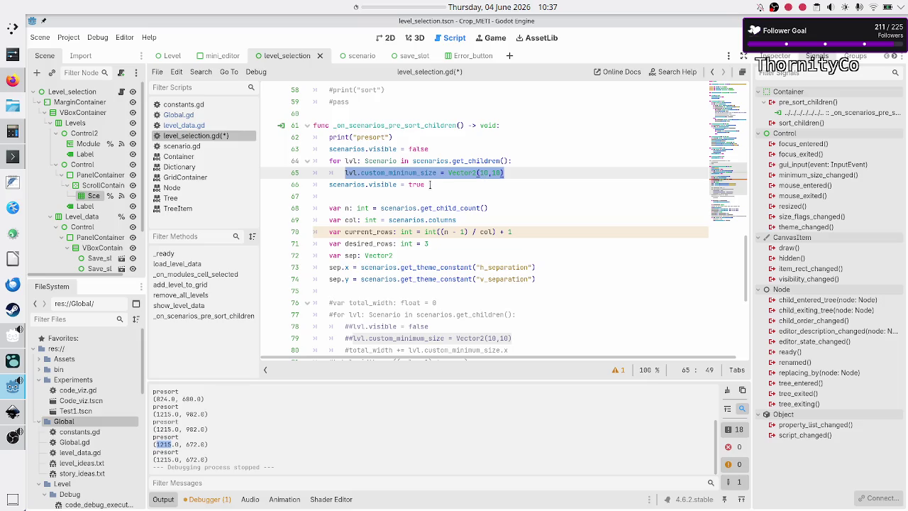
click(431, 184)
key(Home)
key(Up)
key(shift+End)
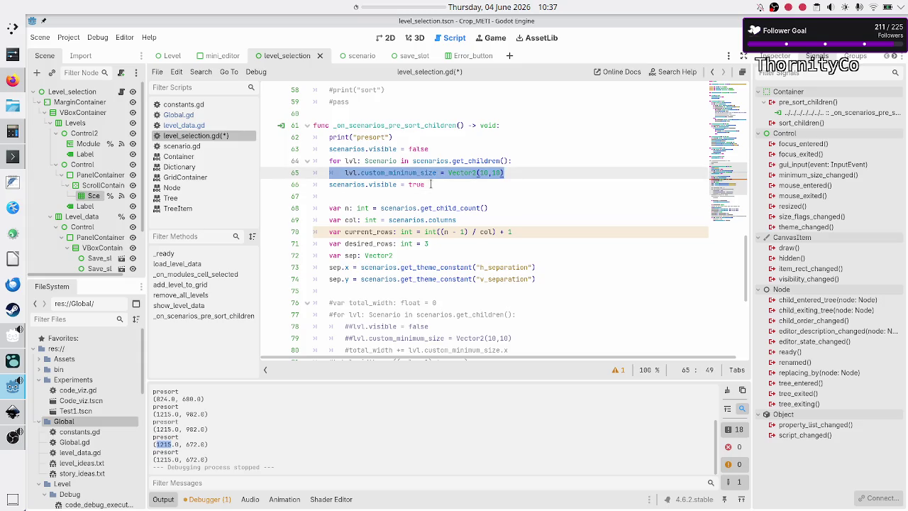
key(Up)
key(Down)
key(Down)
key(Down)
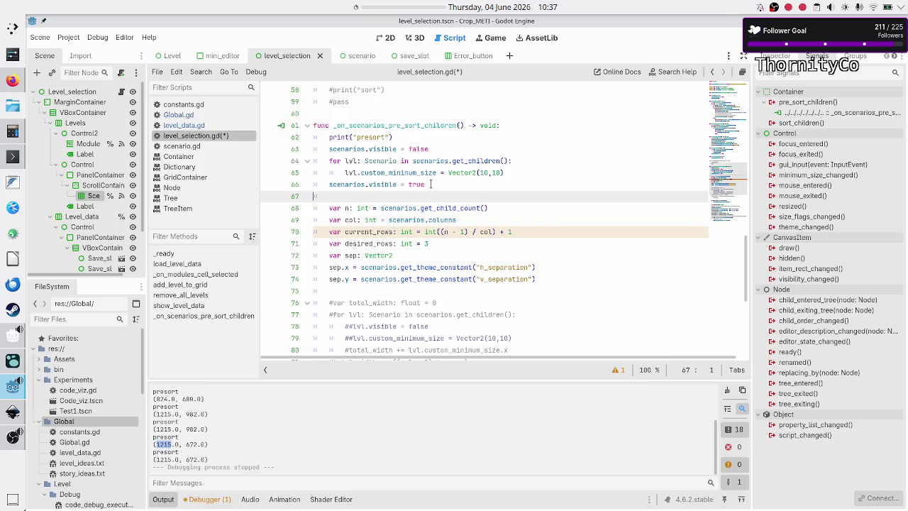
key(Up)
key(shift+End)
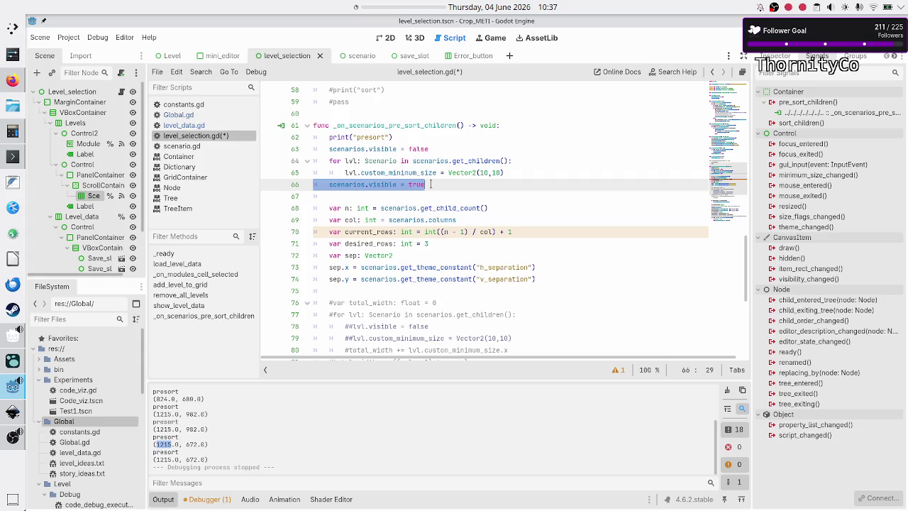
Inspect the code down to line 99, then run the game and show Basic tape operations
key(Down)
key(Down)
key(Down)
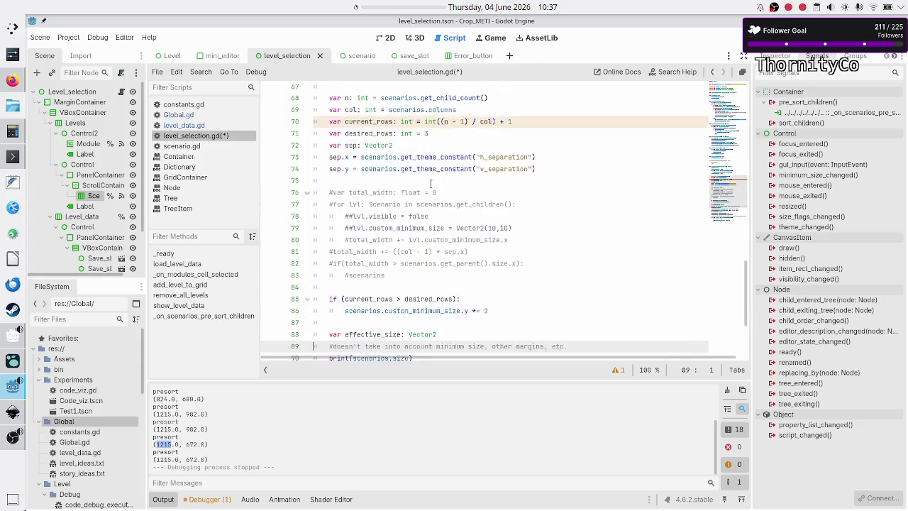
key(Down)
key(Down)
key(Down)
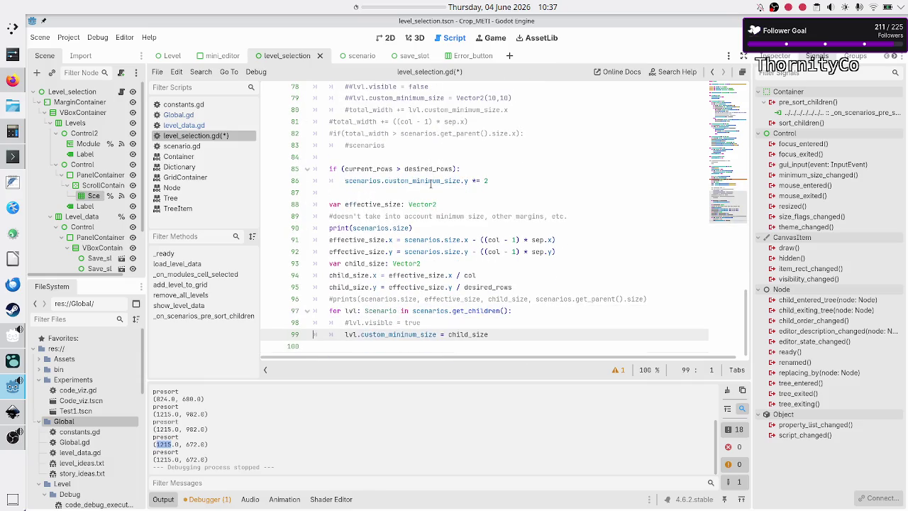
key(Up)
key(Up)
key(Up)
key(Down)
key(Down)
key(Down)
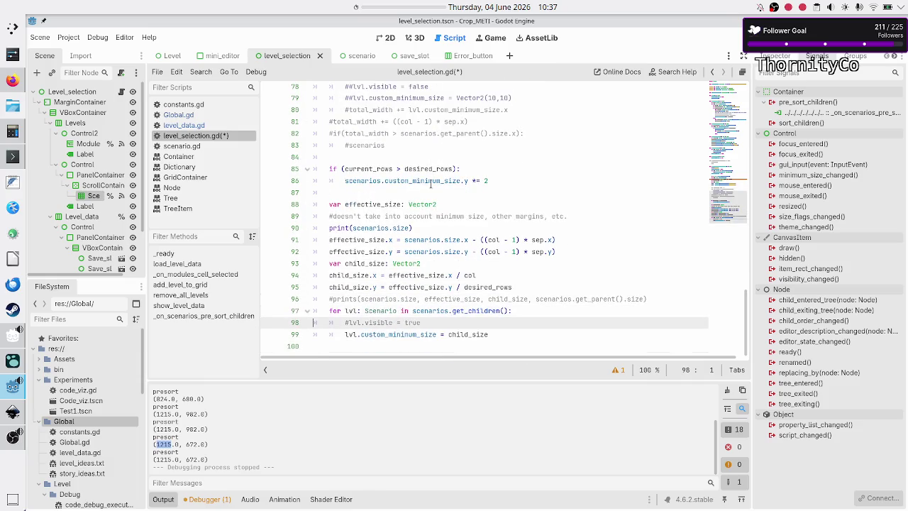
key(Down)
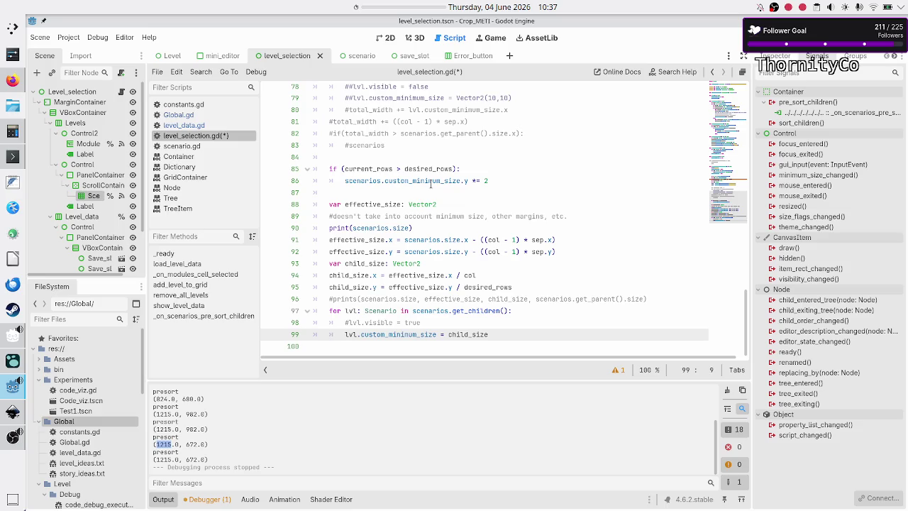
key(Down)
key(Left)
key(shift+Left)
key(shift+Left)
key(shift+Left)
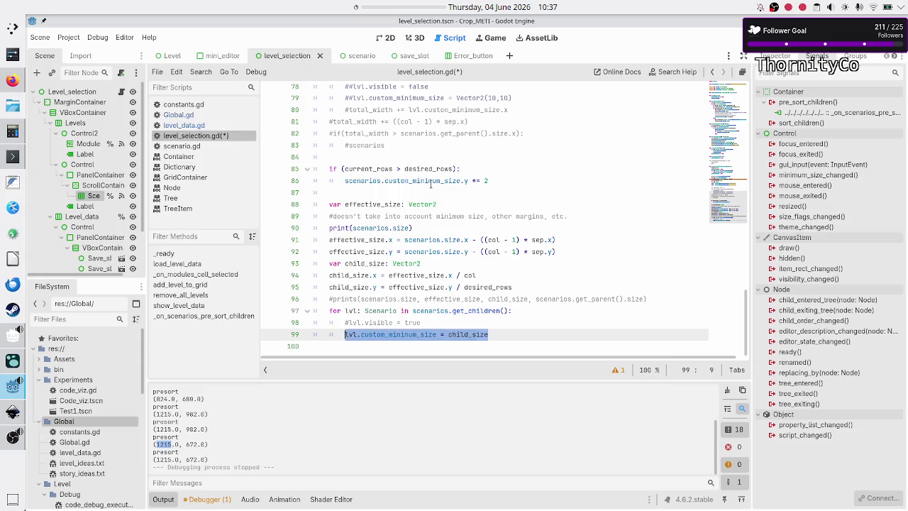
key(Down)
key(F5)
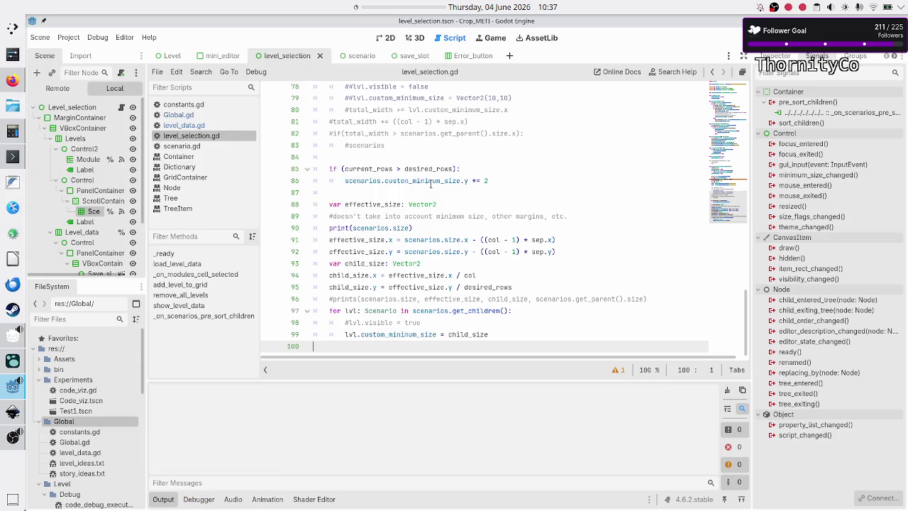
click(238, 118)
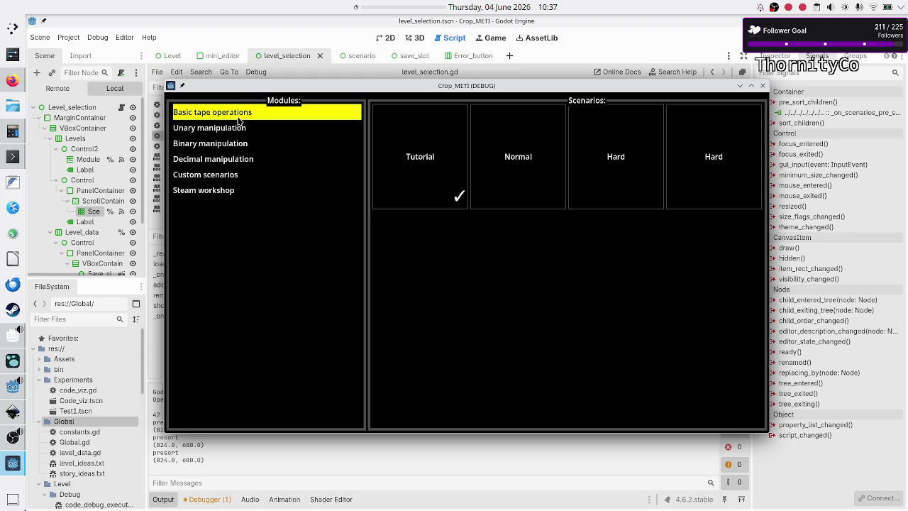
Maximize and restore the game window to watch the scenario tiles resize, then close it
double_click(503, 87)
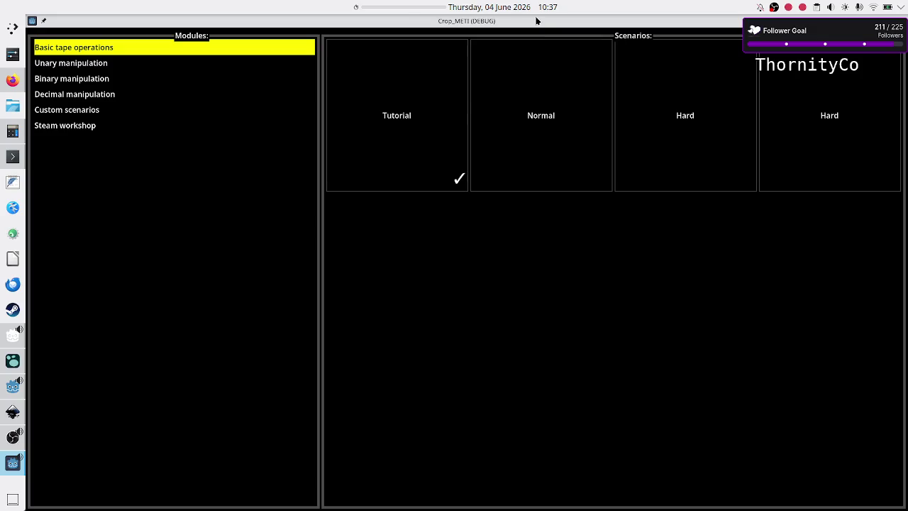
double_click(536, 21)
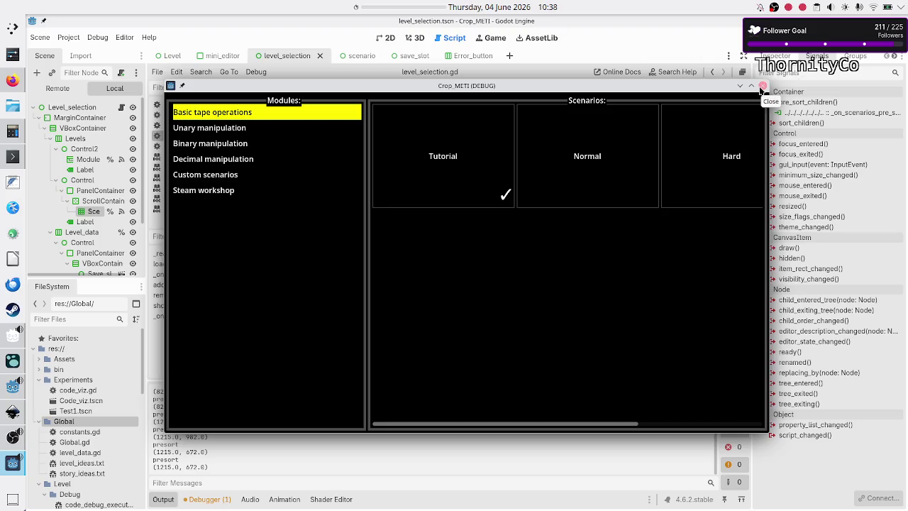
click(760, 89)
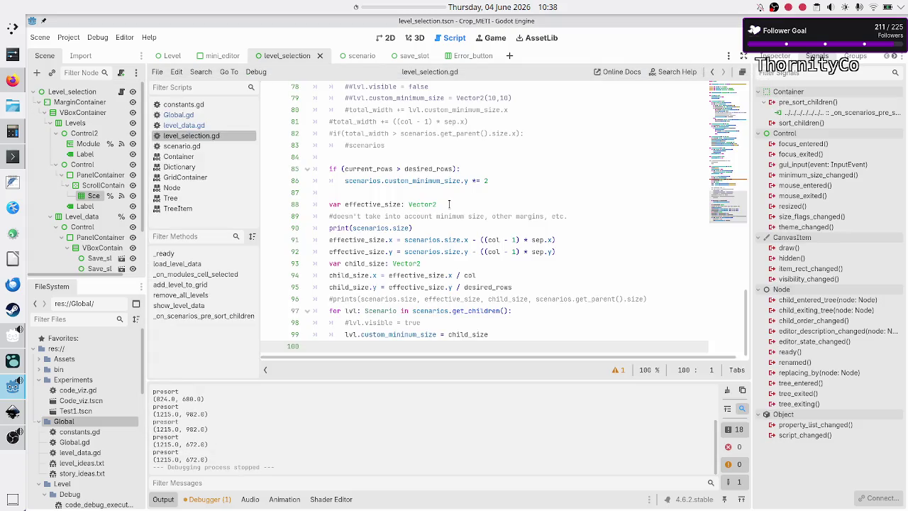
scroll(449, 204, down, 2)
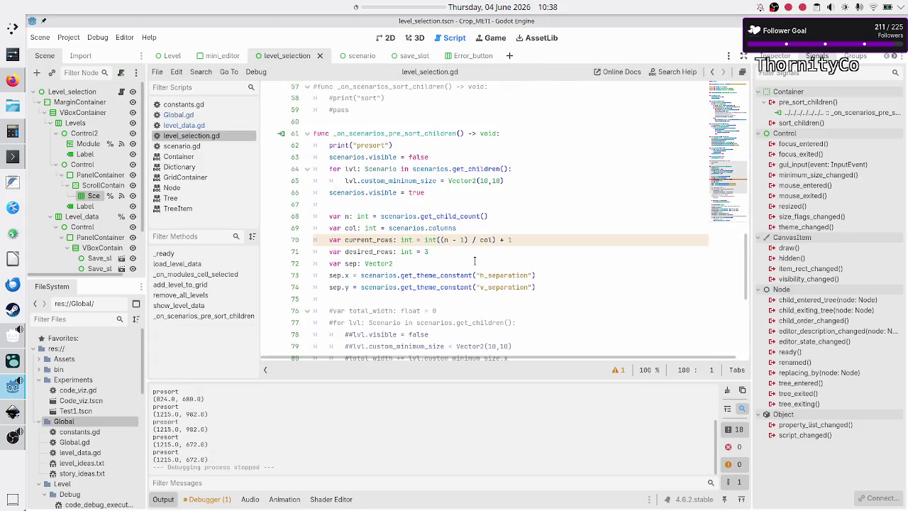
Insert await get_tree().create_timer(0.001).timeout after line 65, then run and close the game
click(540, 177)
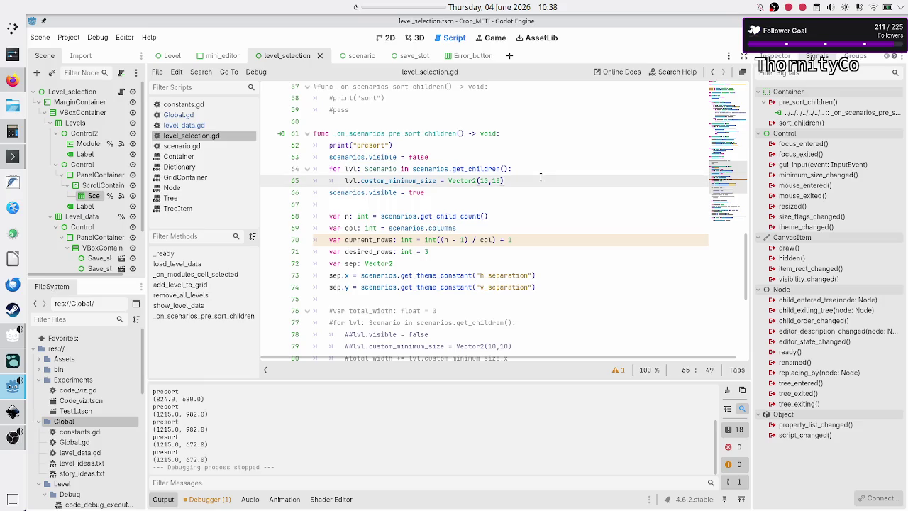
key(Return)
text(await )
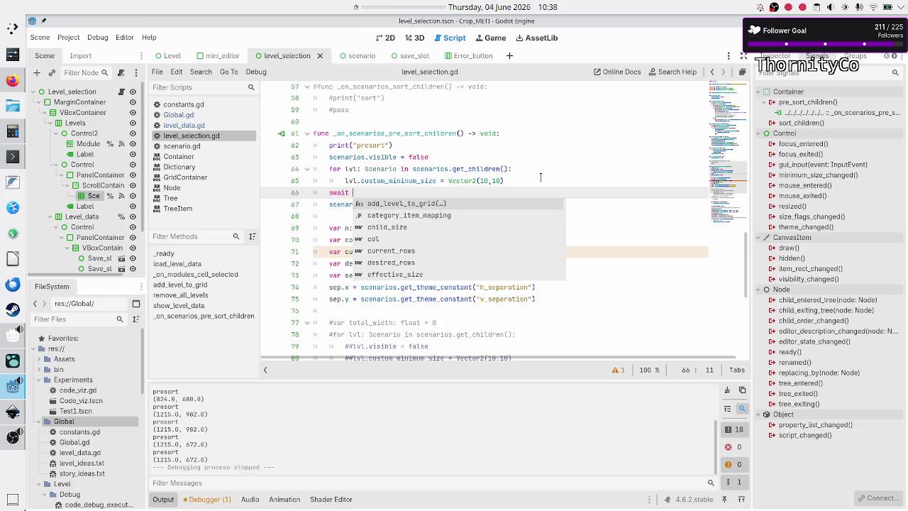
text(get_tree)
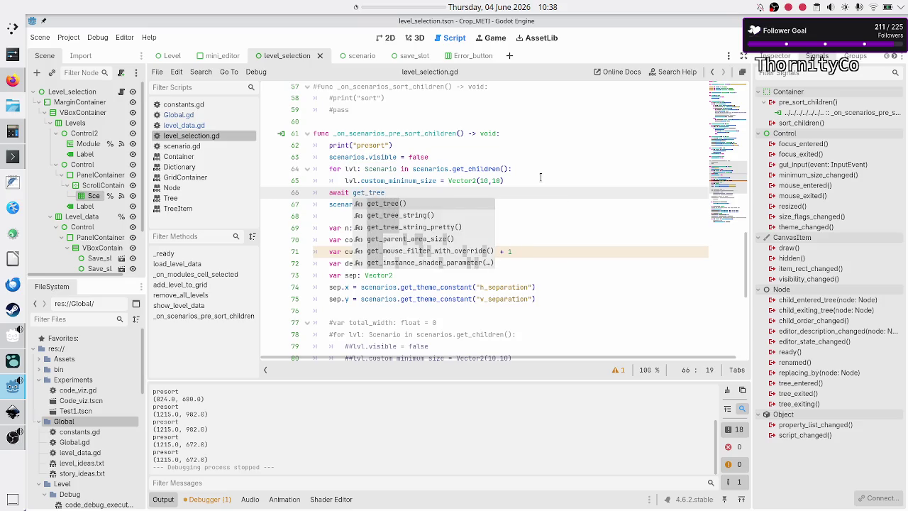
key(Return)
text(.cr)
key(Return)
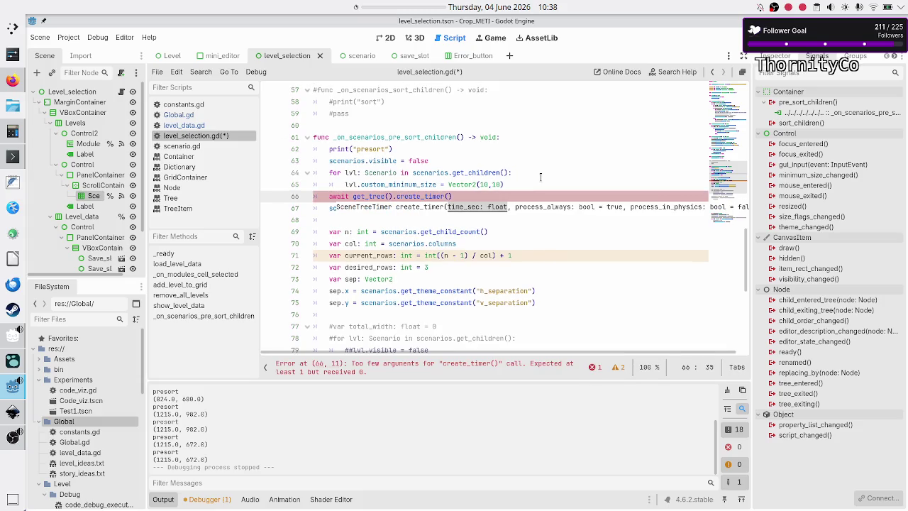
text(0.001))
text(.)
key(Return)
key(F5)
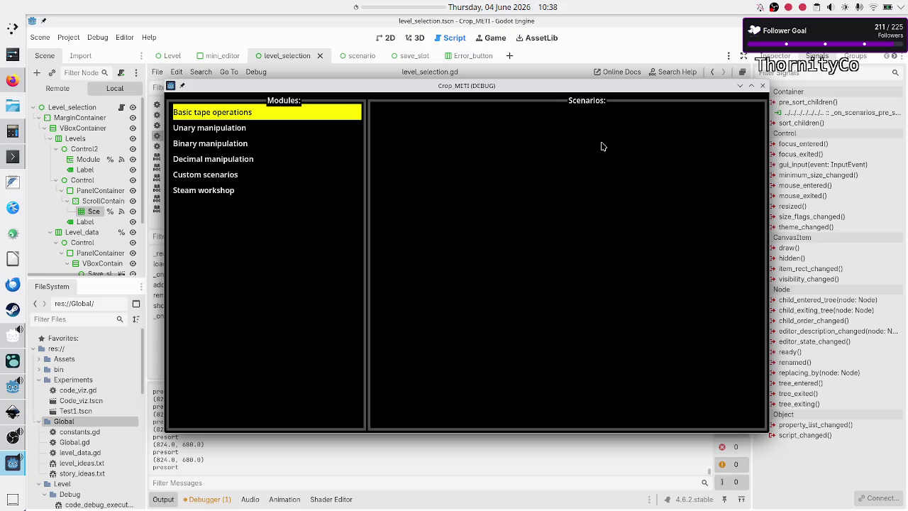
click(763, 86)
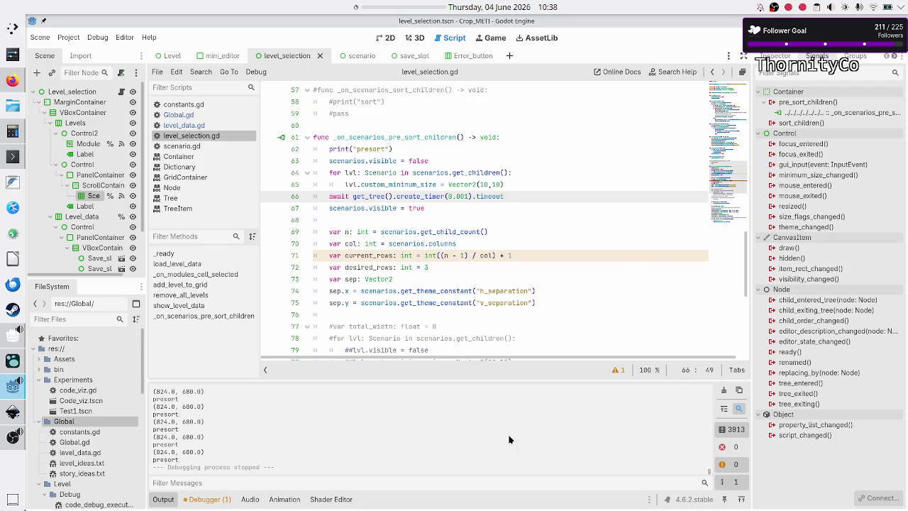
scroll(438, 447, up, 3)
scroll(437, 447, up, 10)
scroll(437, 447, up, 10)
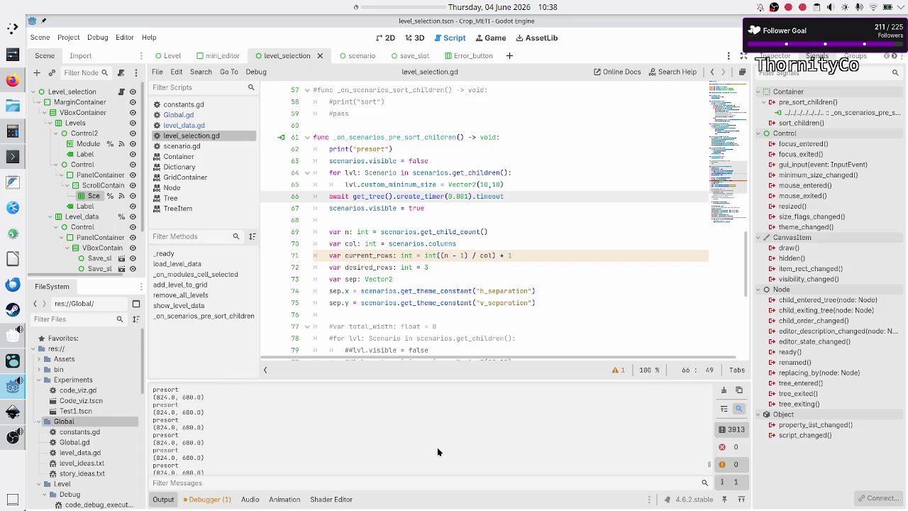
scroll(438, 447, up, 10)
scroll(437, 447, up, 10)
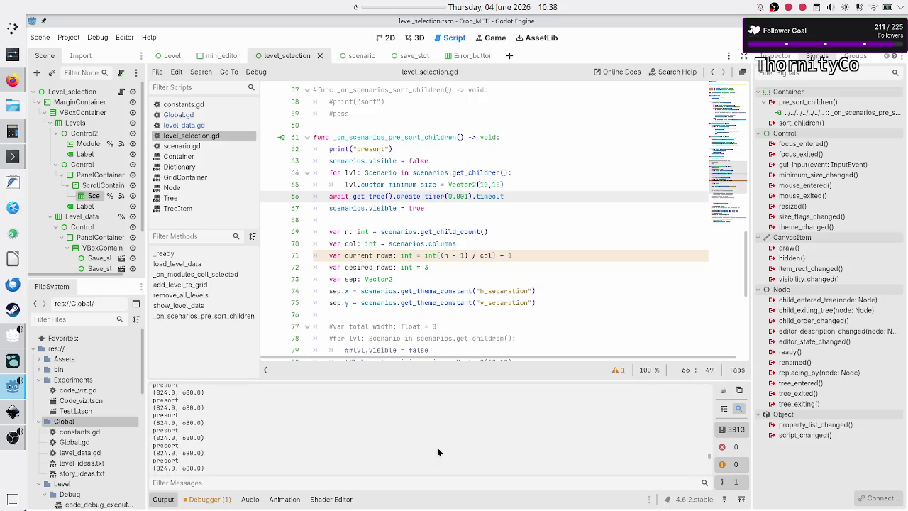
scroll(437, 452, up, 10)
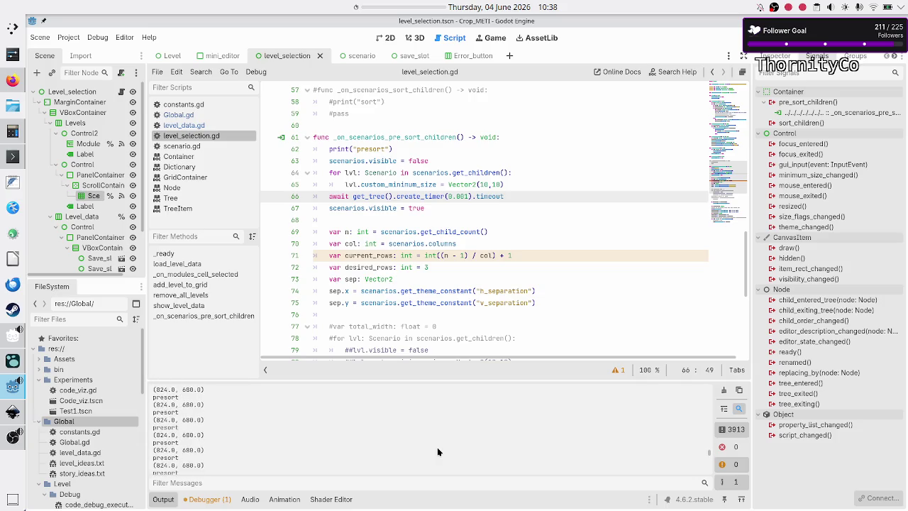
scroll(438, 452, up, 3)
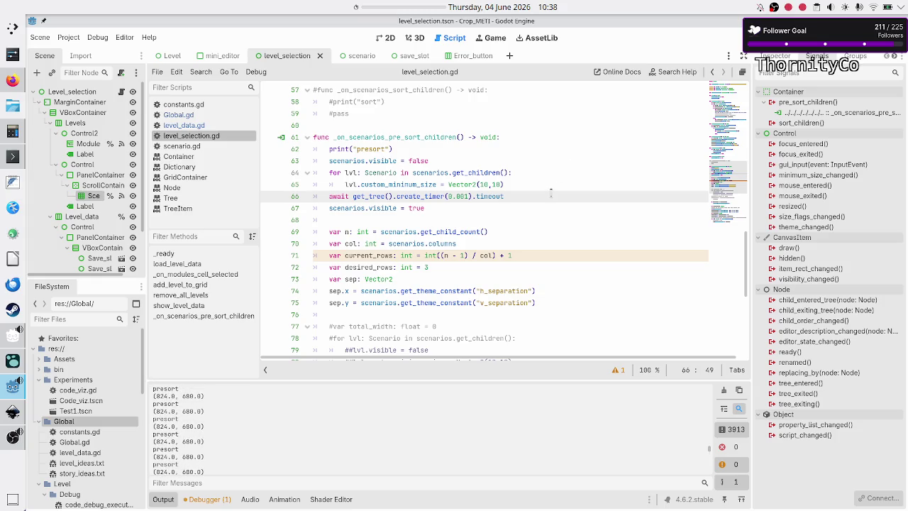
key(Home)
Comment out the timer wait, then test Basic tape operations' tiles with the window maximized and restored
text(#)
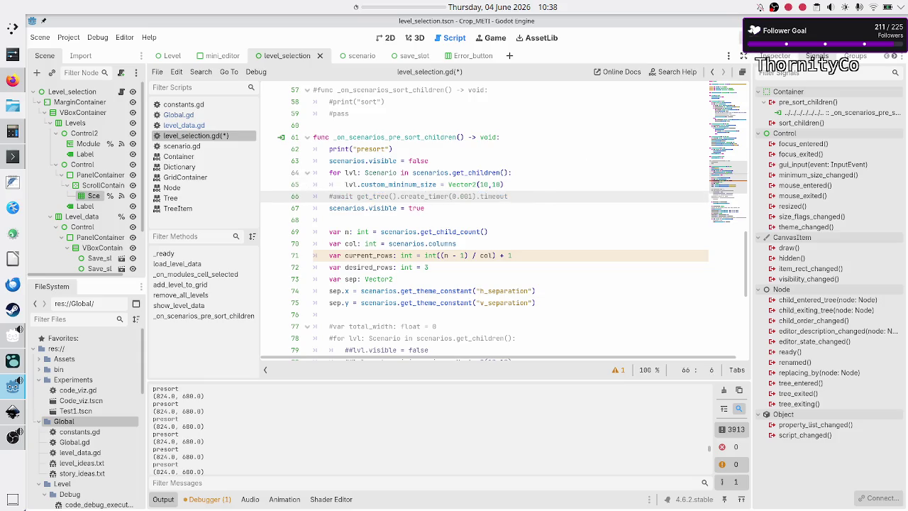
key(F5)
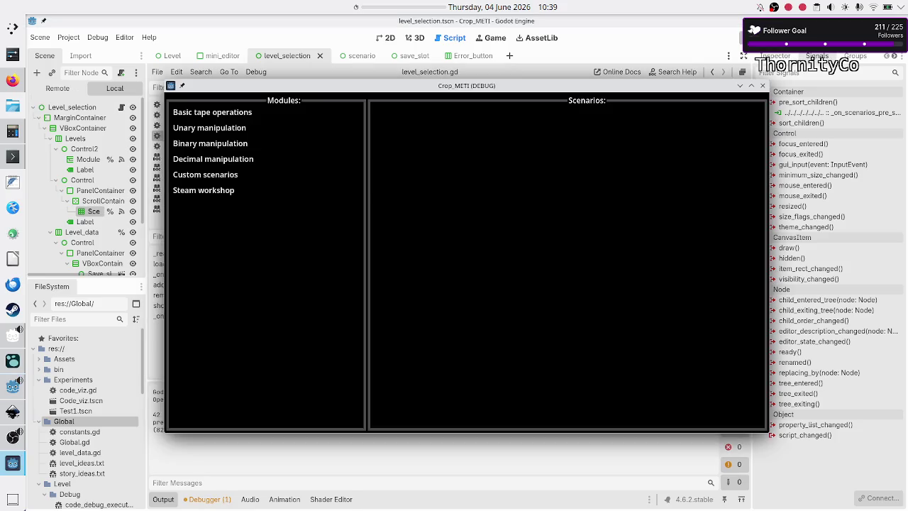
click(192, 117)
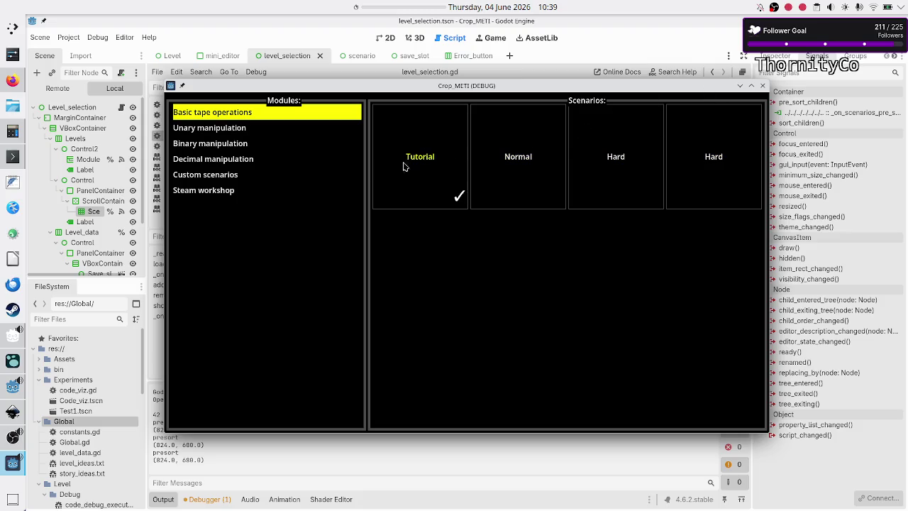
double_click(650, 87)
double_click(646, 21)
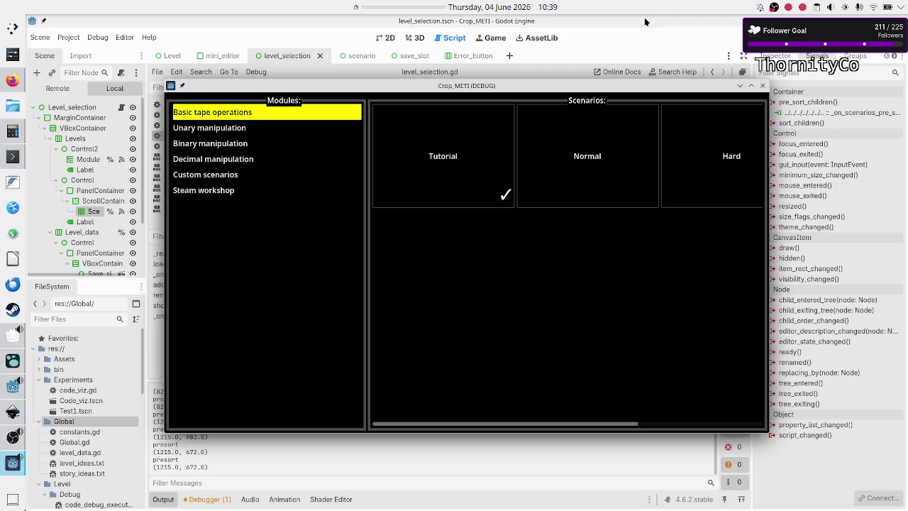
click(763, 86)
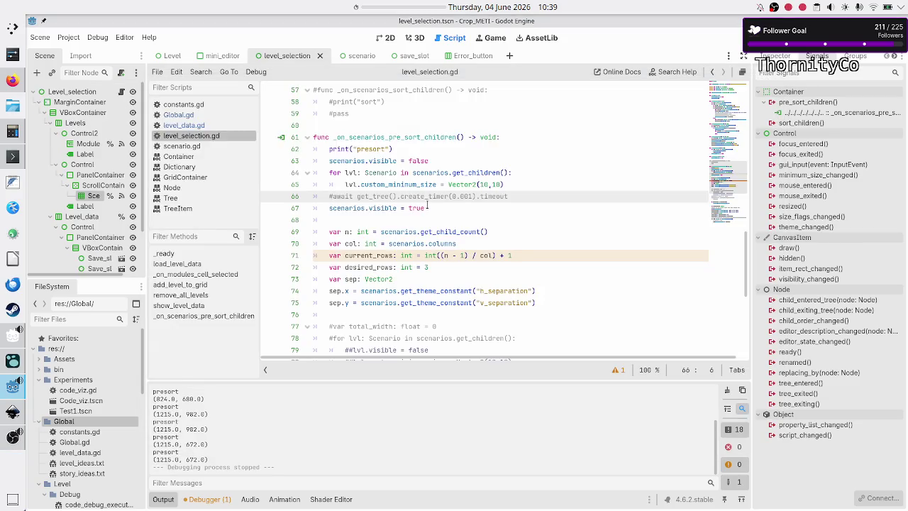
Add await get_tree().process_frame below the commented timer line, then run and close the game
click(550, 188)
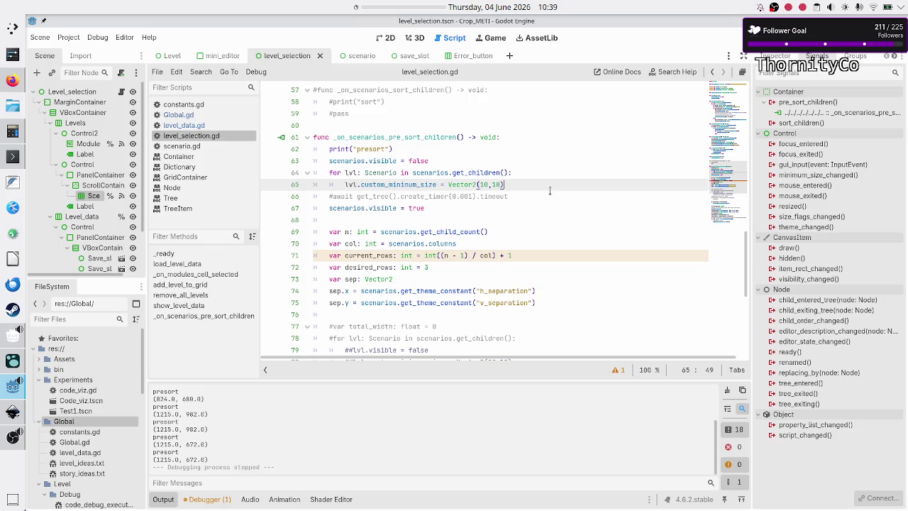
key(Down)
key(Home)
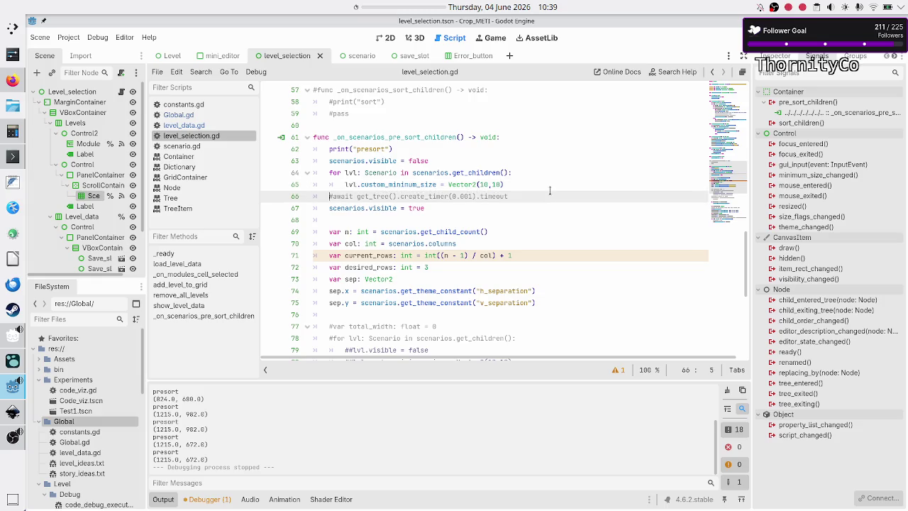
key(Down)
key(Up)
key(End)
key(Return)
text(await get_t)
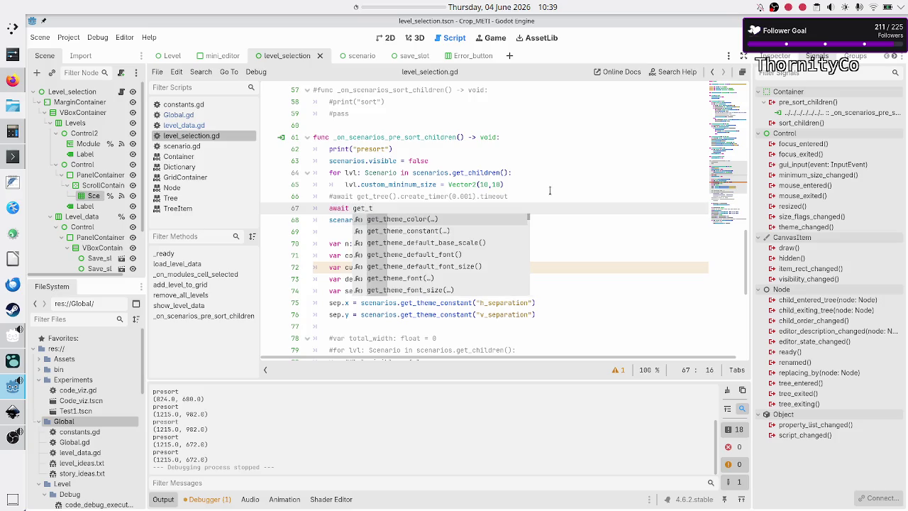
text(re)
key(Return)
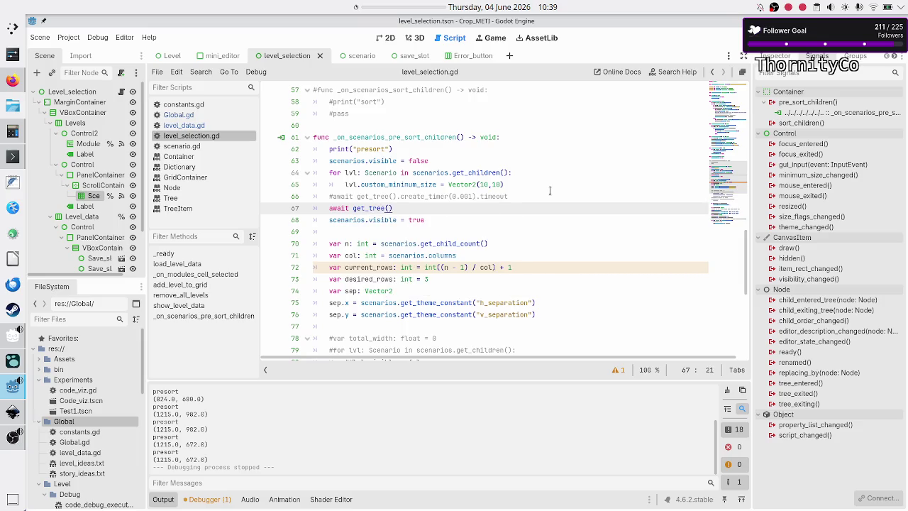
text(.proce)
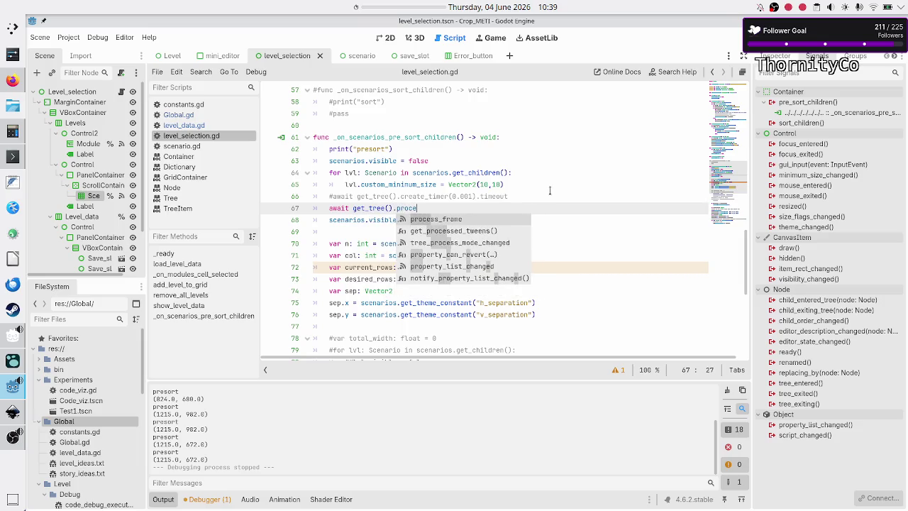
key(Return)
key(F5)
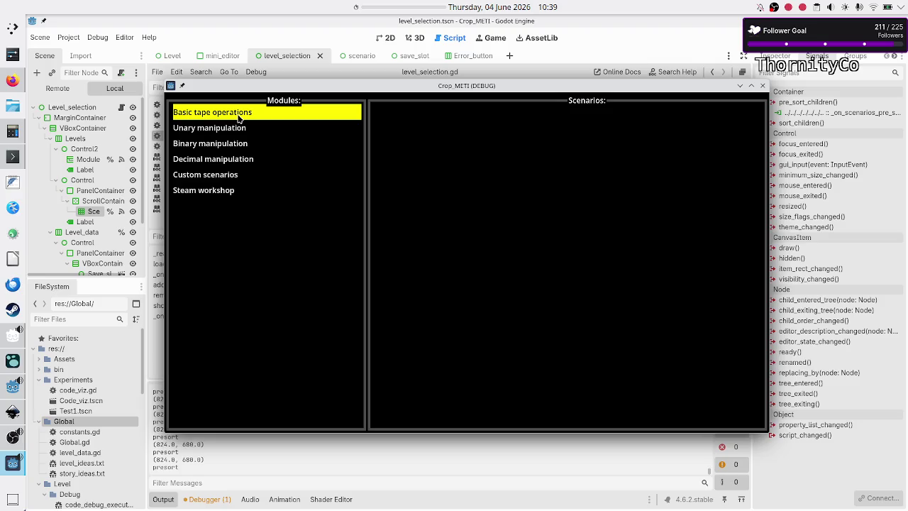
click(763, 85)
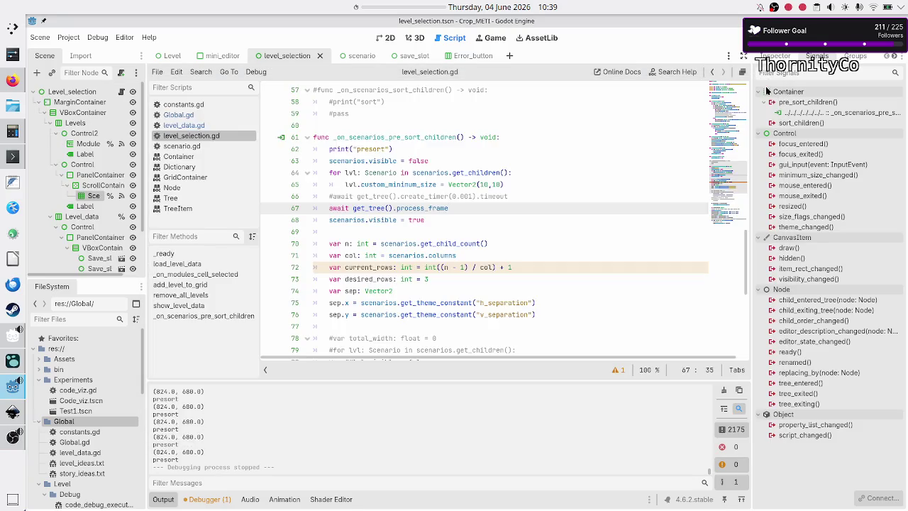
Delete the await get_tree().process_frame line from the pre-sort handler
click(553, 159)
key(Up)
key(Down)
key(Down)
key(Down)
key(Home)
key(shift+End)
key(BackSpace)
key(BackSpace)
key(BackSpace)
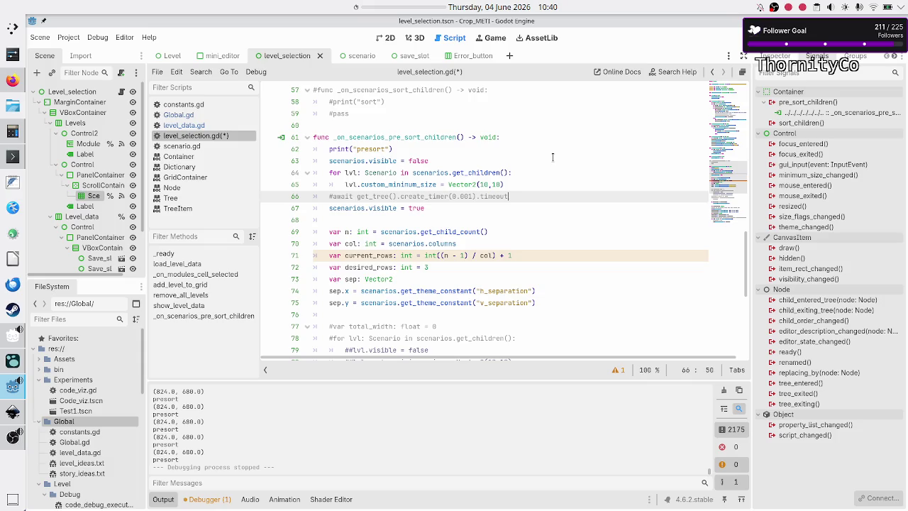
key(Up)
key(Home)
Delete the commented create_timer(0.001) line 66, then select the hide and resize loop lines
key(Down)
key(shift+End)
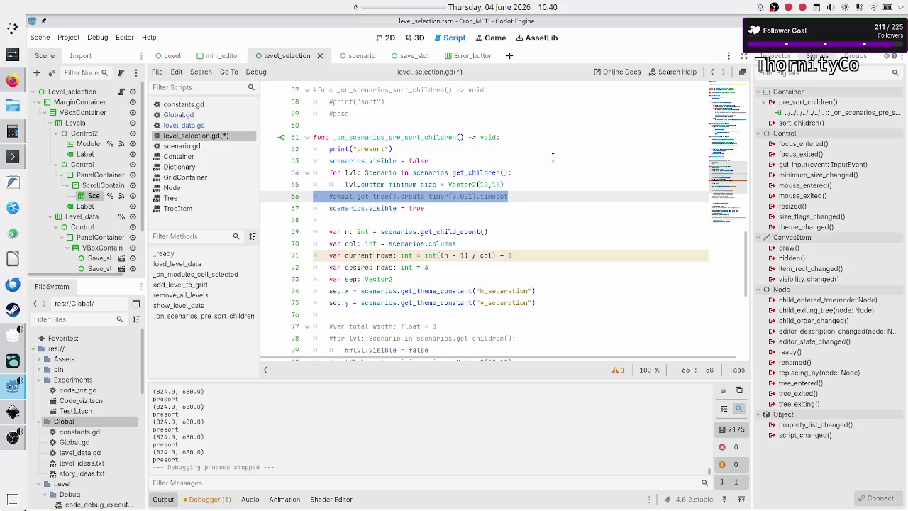
key(BackSpace)
key(BackSpace)
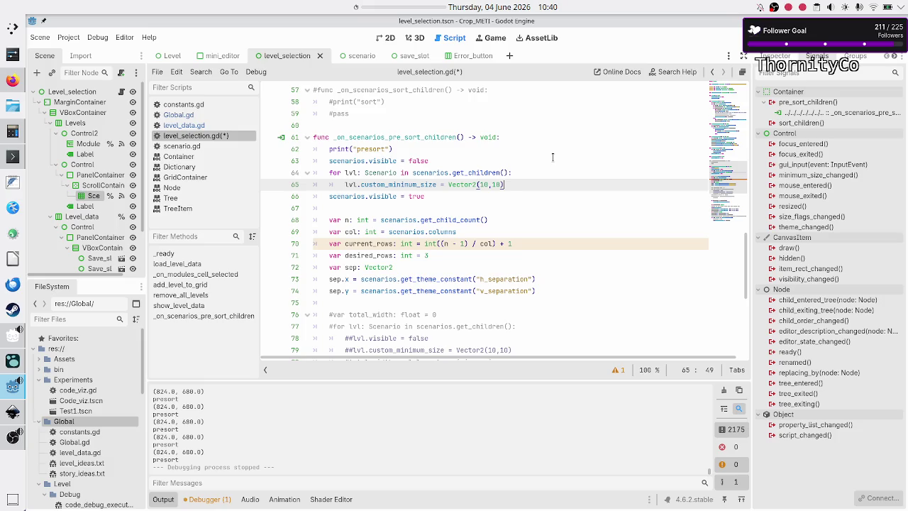
key(Up)
key(Up)
key(Home)
key(shift+Down)
key(shift+Down)
key(shift+Down)
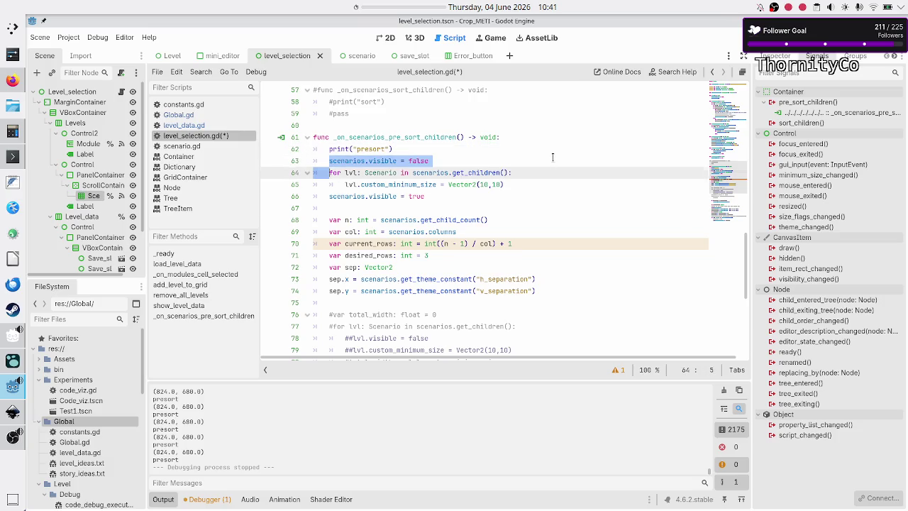
Replace the presort loop with scenarios.custom_minimum_size = scenarios.get_parent().size and run the game
key(shift+End)
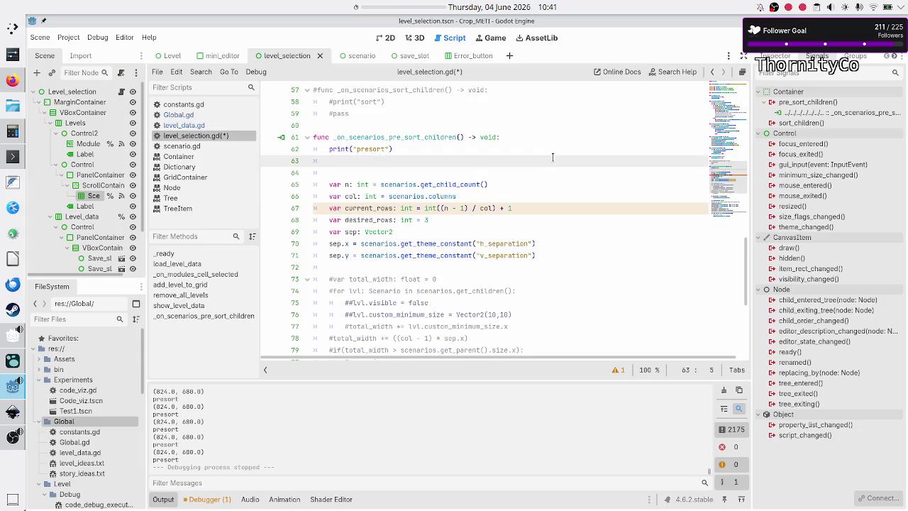
text(sce)
key(Return)
text(.custom_m)
key(Return)
text(scenarios)
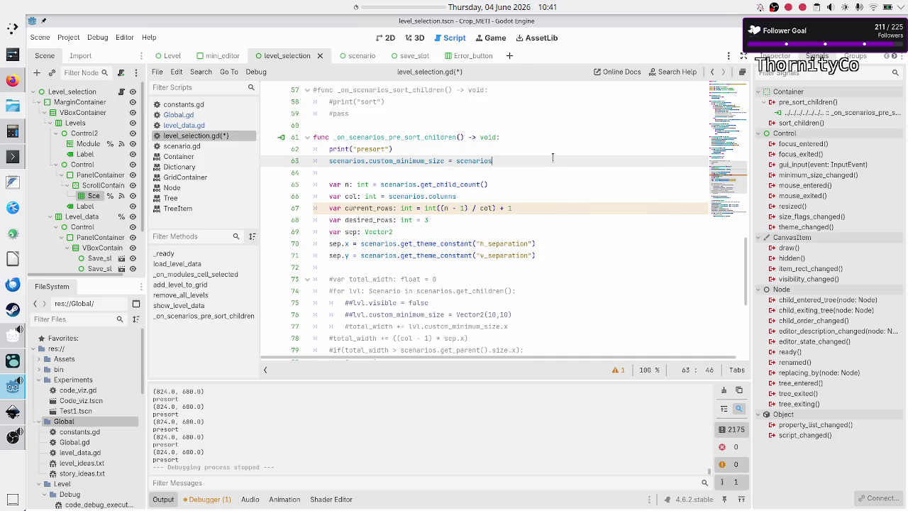
text(.get_p)
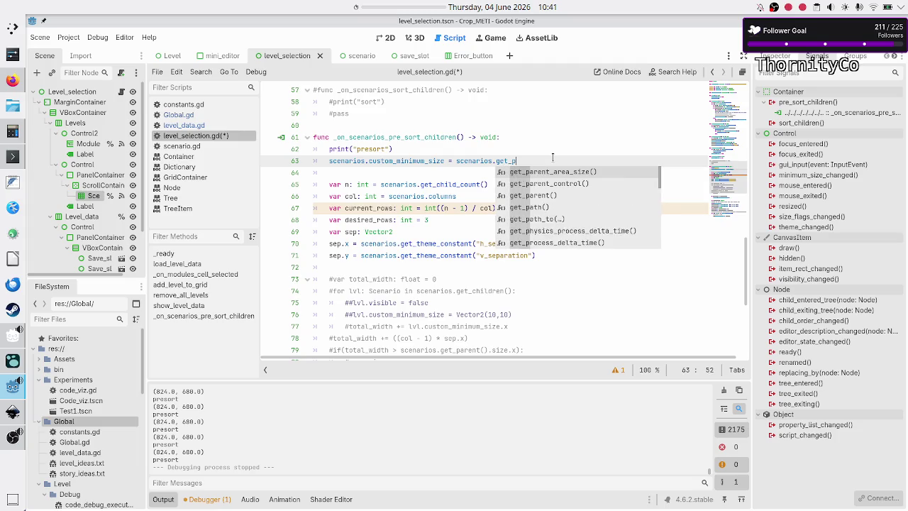
text(are)
key(Down)
key(Down)
key(Return)
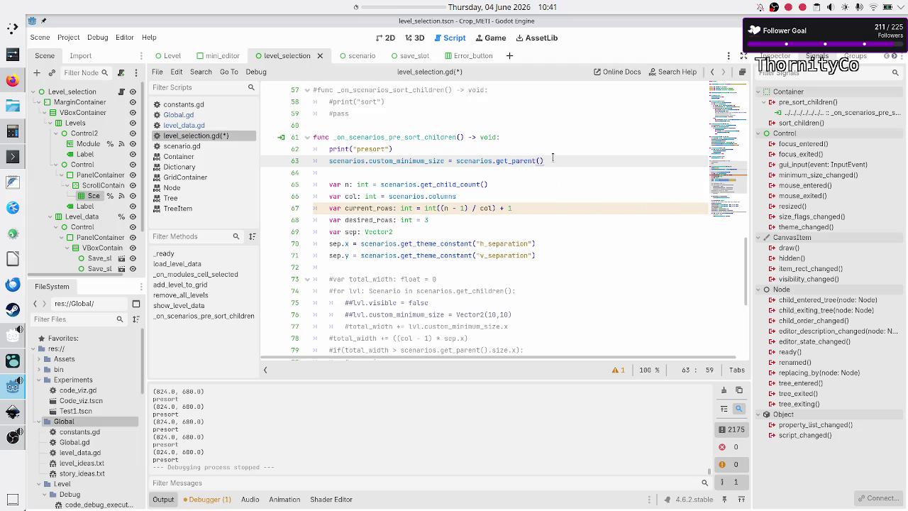
text(.)
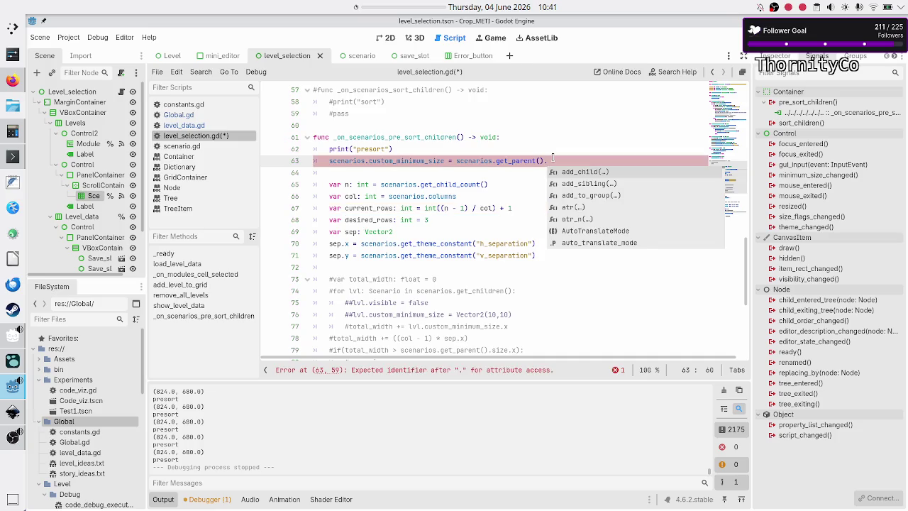
text(size)
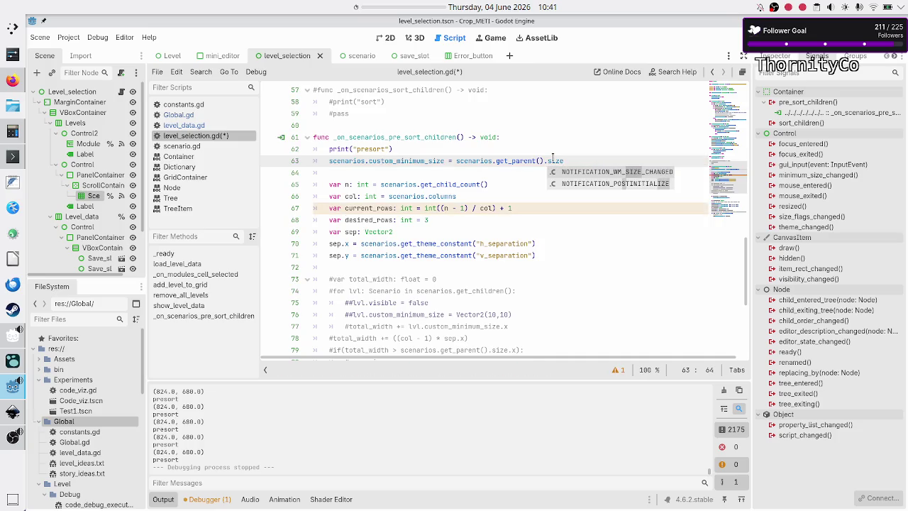
key(Escape)
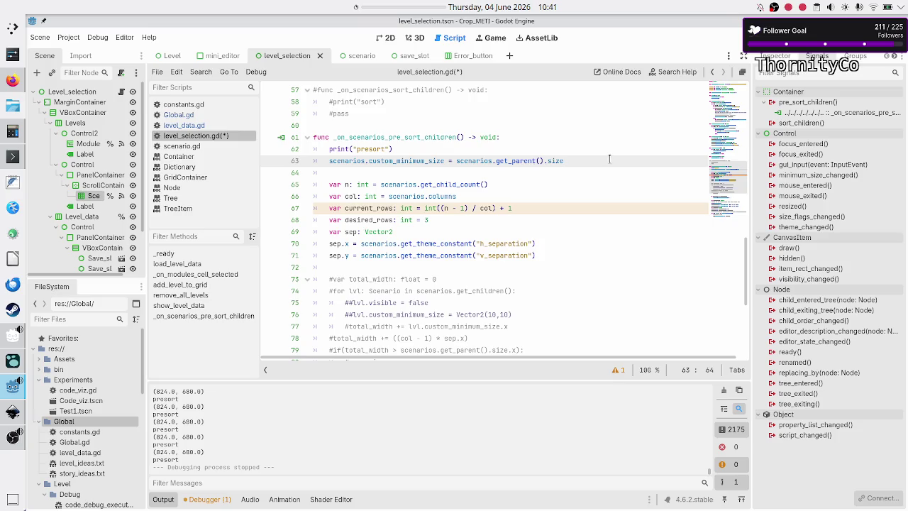
key(F5)
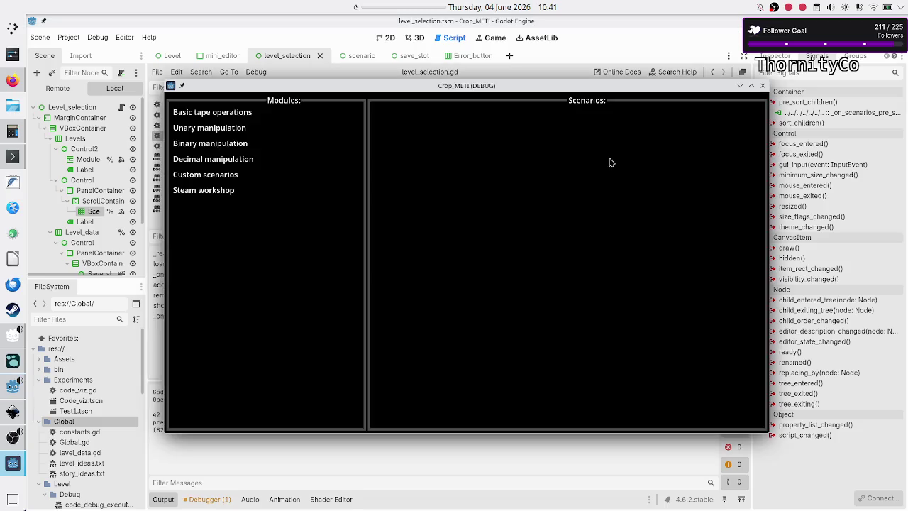
Show the Basic tape operations scenarios, maximize and restore the game window, then close the game
click(227, 113)
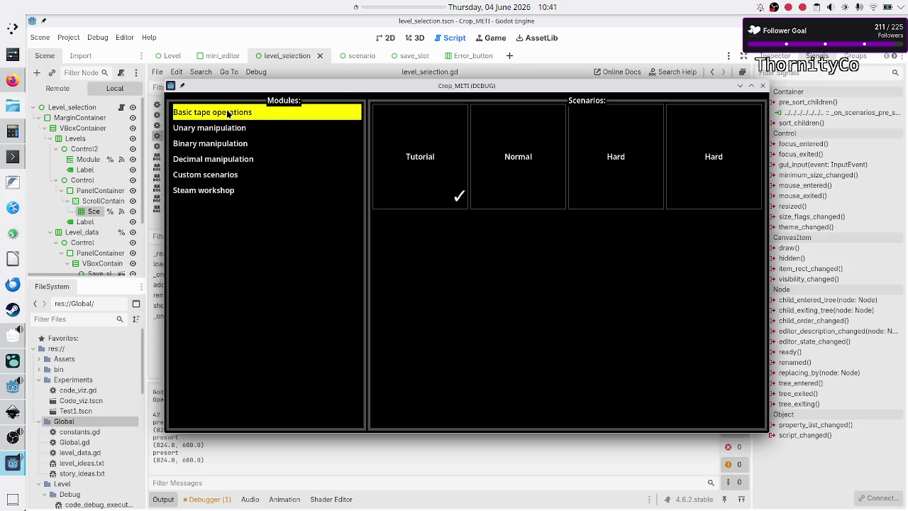
double_click(504, 88)
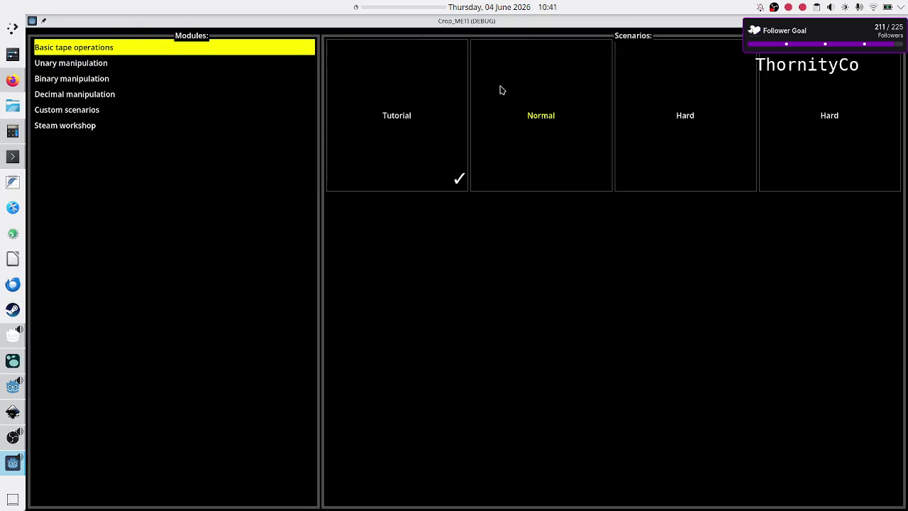
double_click(566, 24)
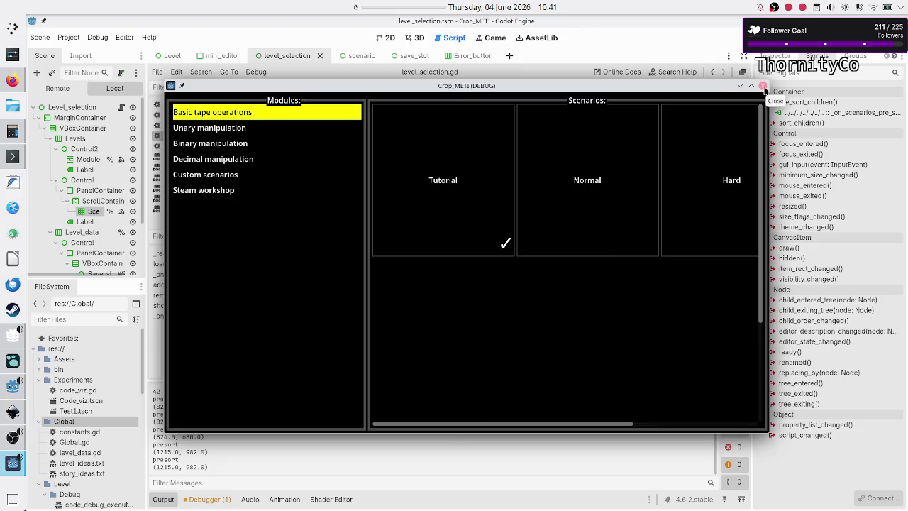
click(764, 89)
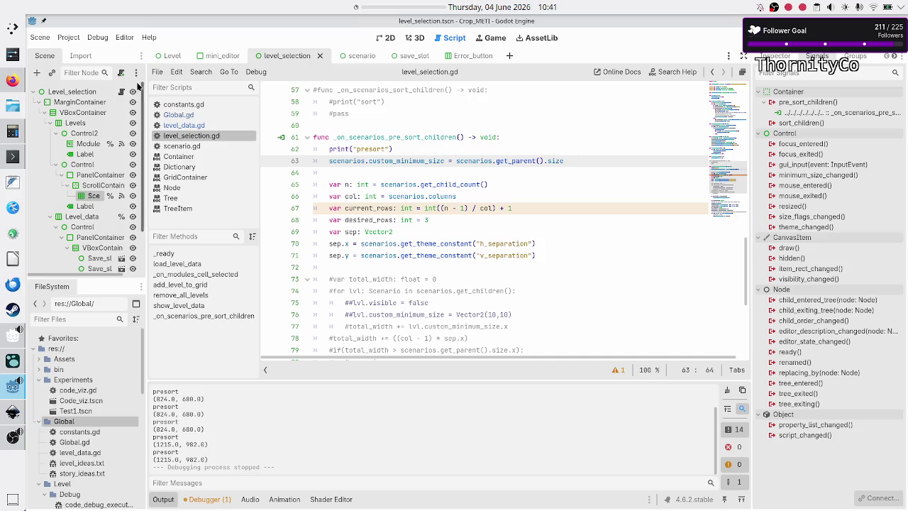
Select resized() in the root Level_selection node's signals, then switch to Level_data's PanelContainer
click(84, 92)
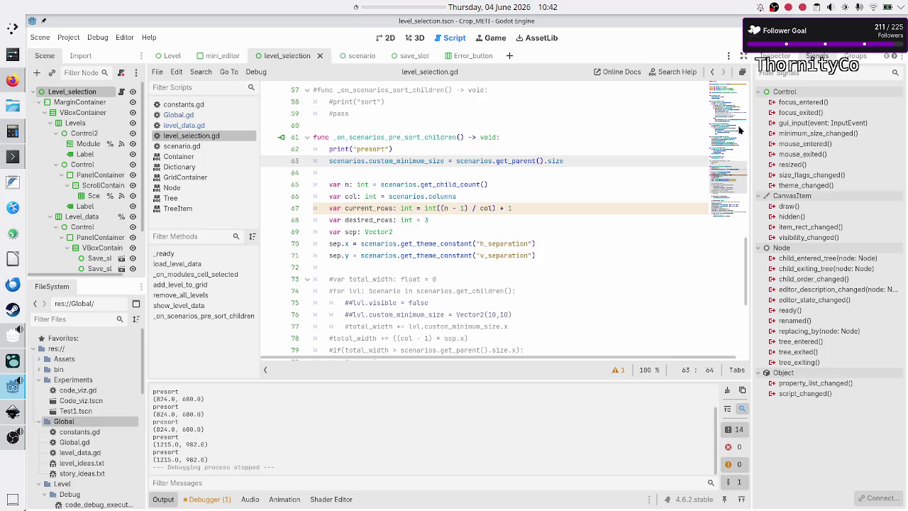
mouse_move(779, 148)
mouse_move(804, 164)
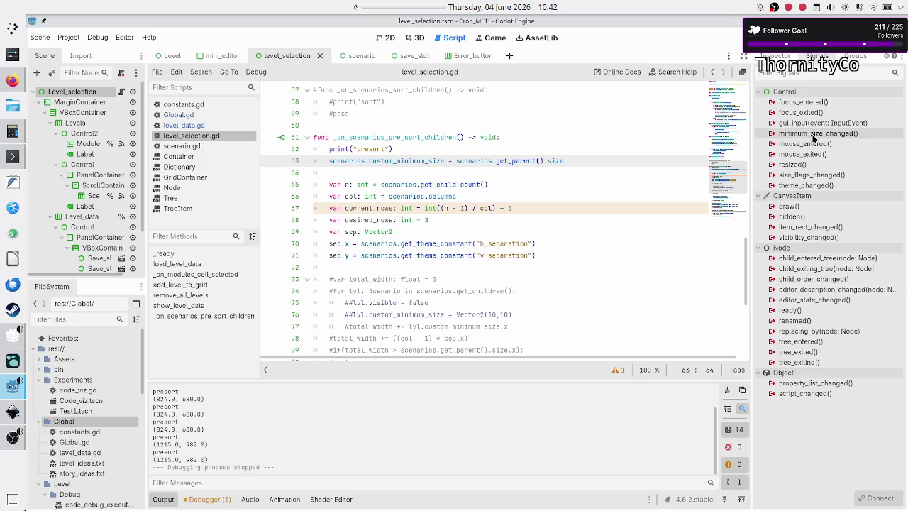
mouse_move(825, 138)
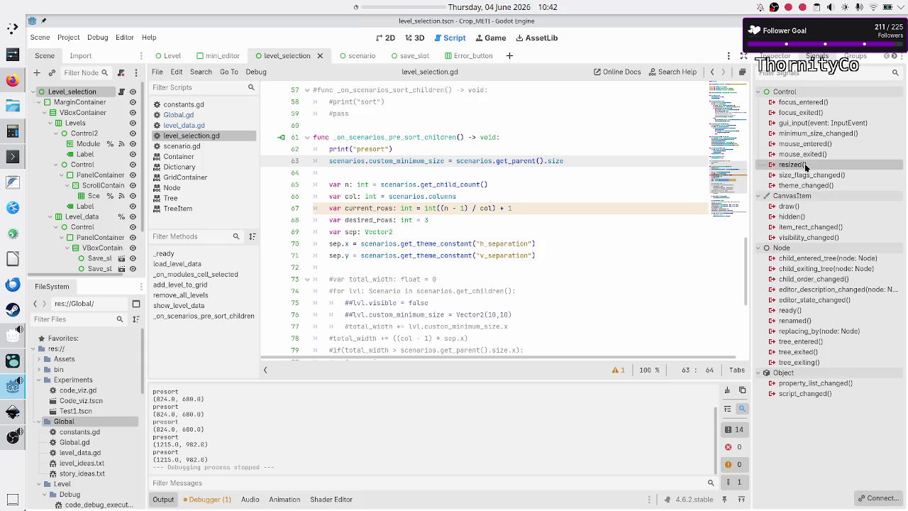
click(806, 166)
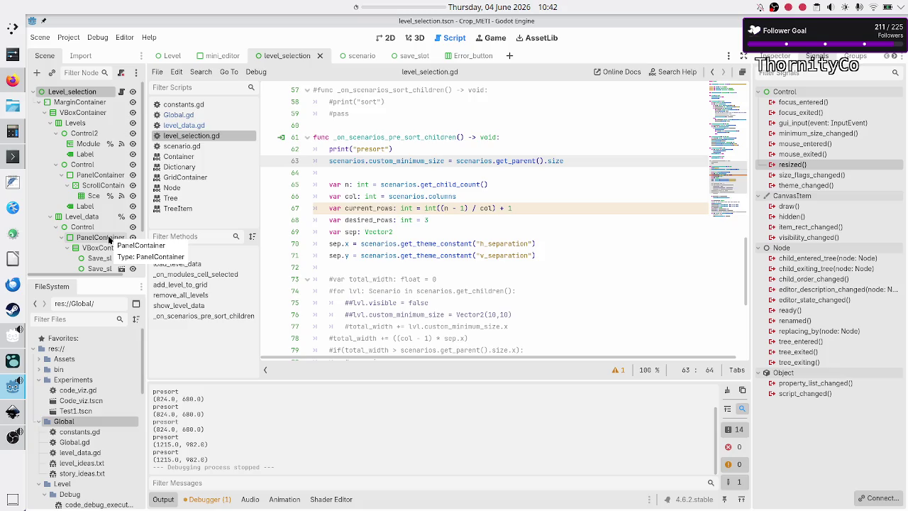
click(110, 239)
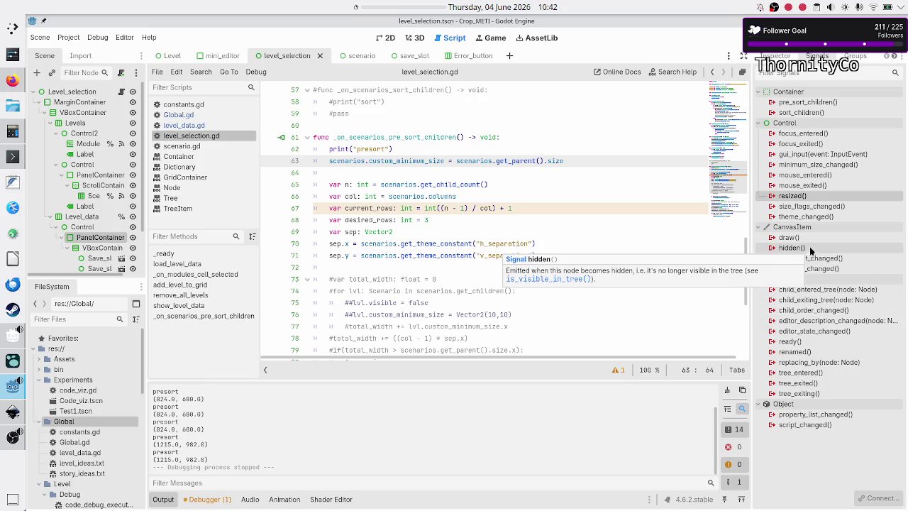
Connect resized() to a new _on_panel_container_resized function and remove the extra blank line above it
double_click(814, 196)
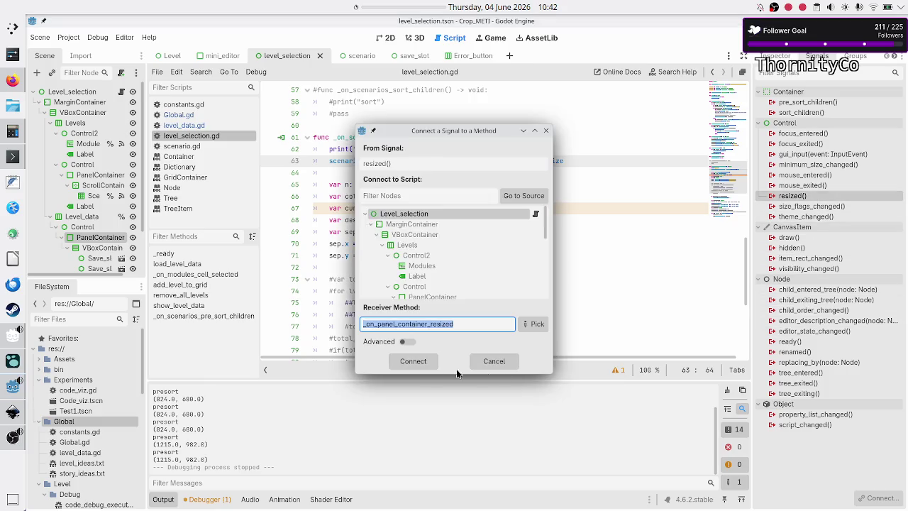
click(413, 362)
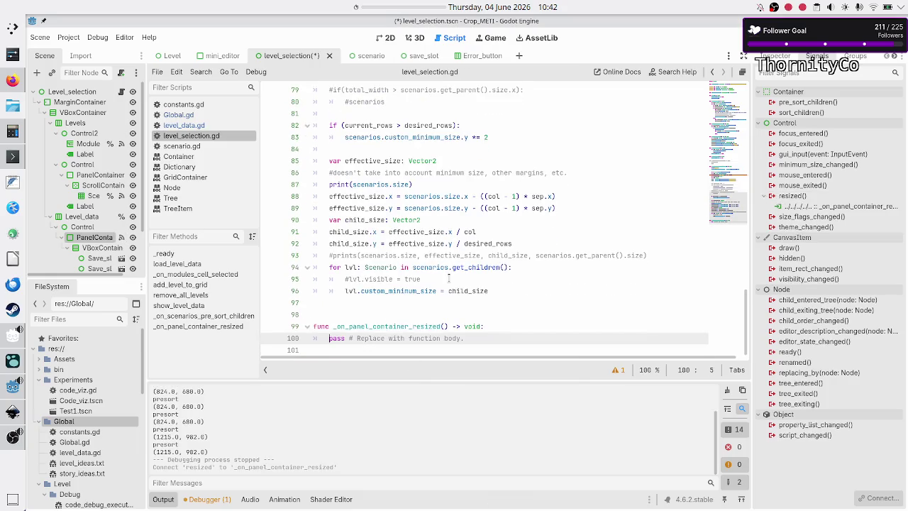
click(422, 316)
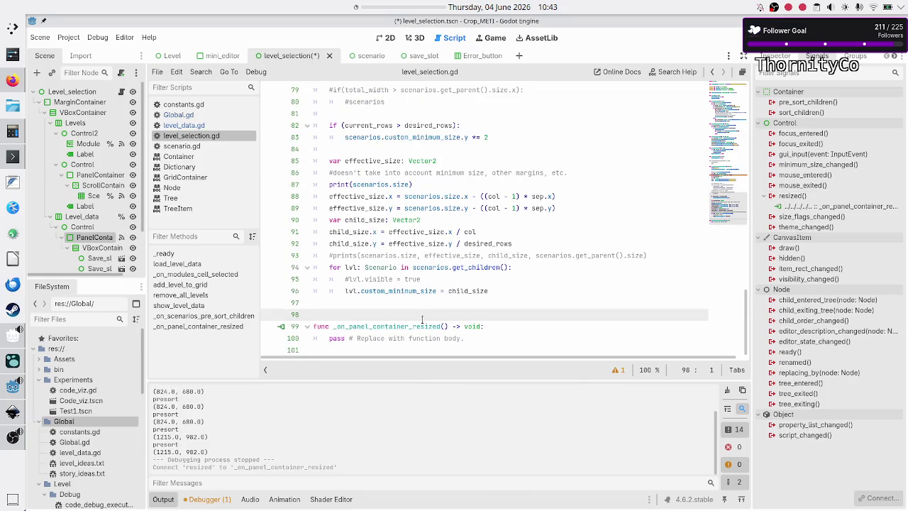
key(BackSpace)
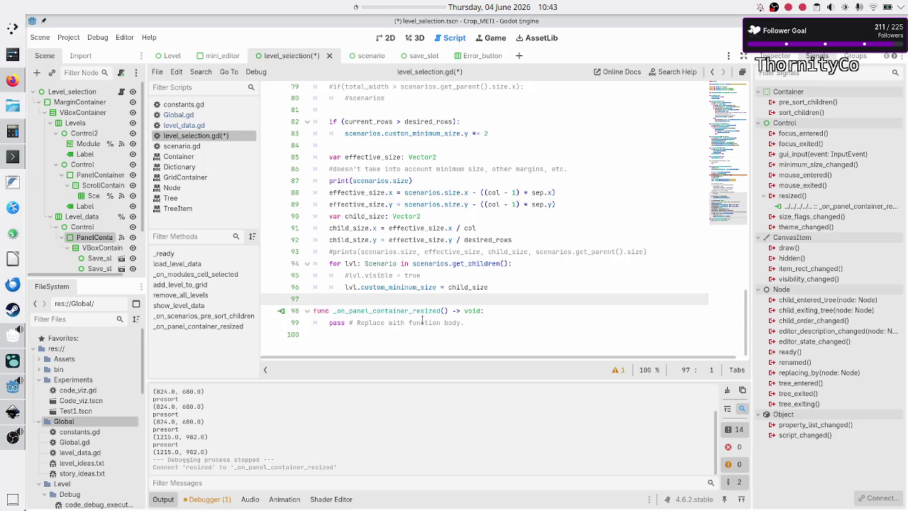
Replace the function's pass body with print(scenarios.size)
key(Down)
key(Down)
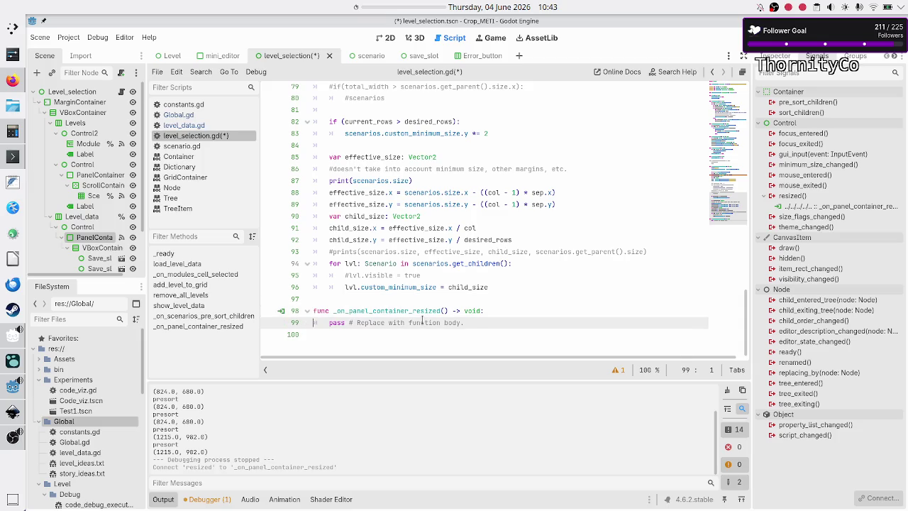
key(shift+End)
key(BackSpace)
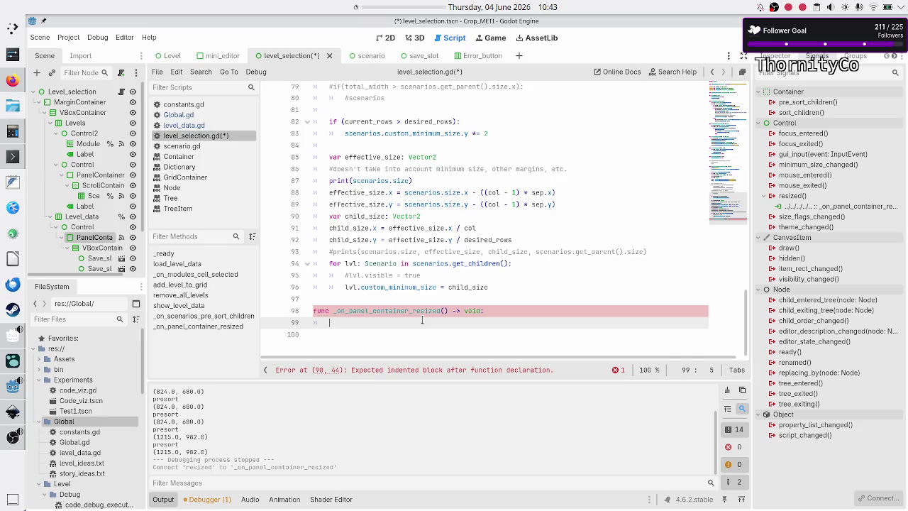
text(print(sc)
text(en)
key(Return)
text(.siz)
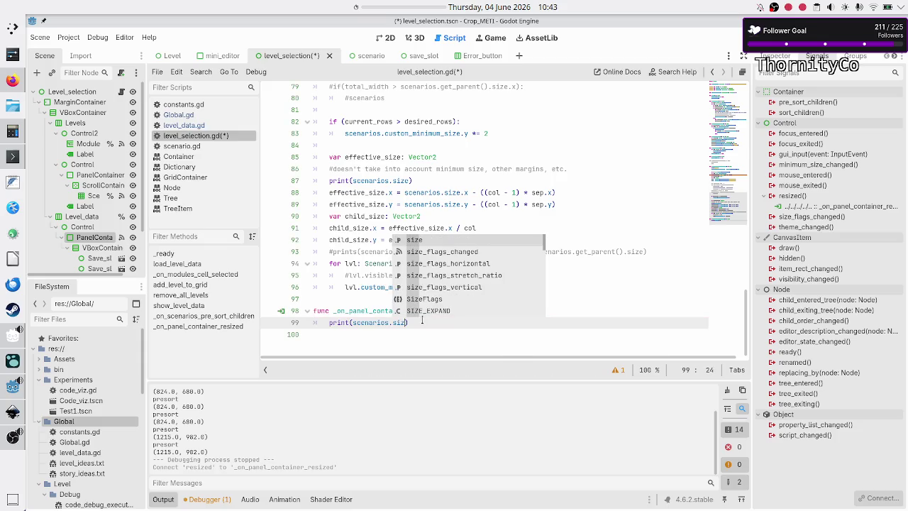
key(Return)
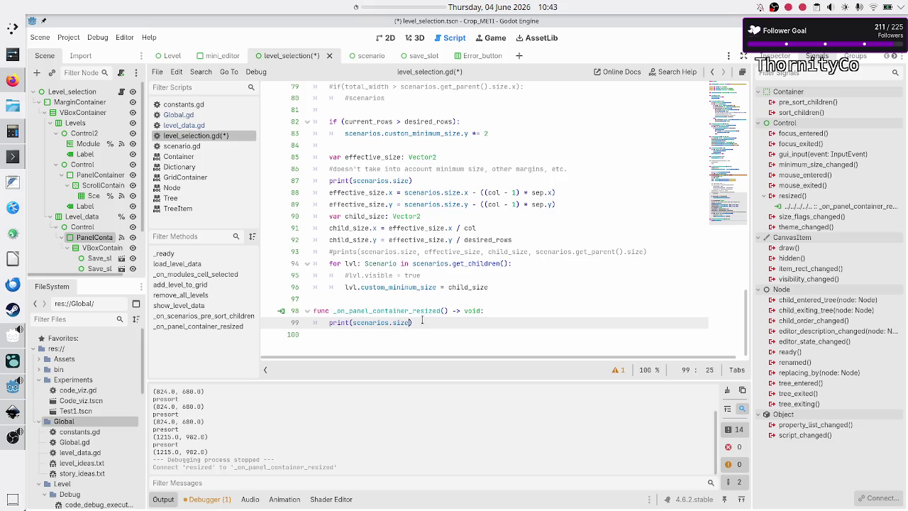
key(Up)
key(Up)
key(Up)
key(Up)
key(Up)
key(Up)
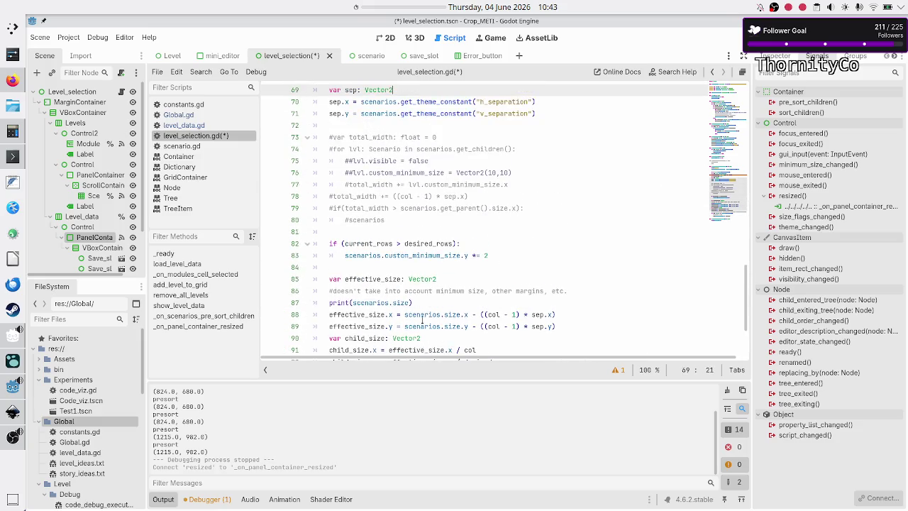
Delete the scenarios.custom_minimum_size assignment on line 63 of the pre-sort handler
key(Home)
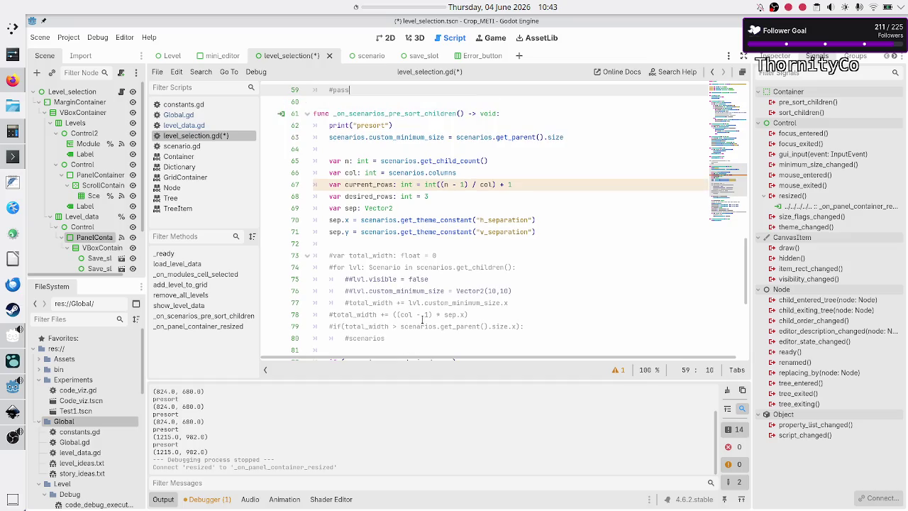
key(Down)
key(Down)
key(shift+End)
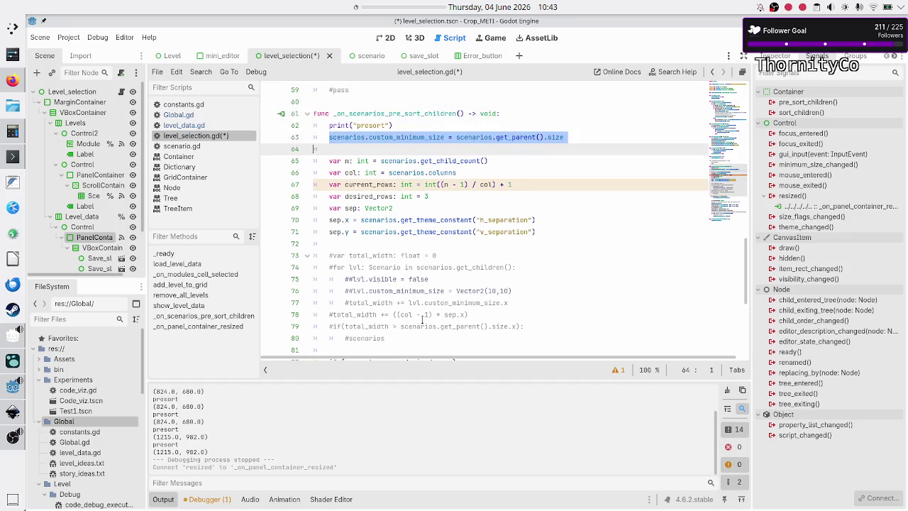
key(BackSpace)
key(BackSpace)
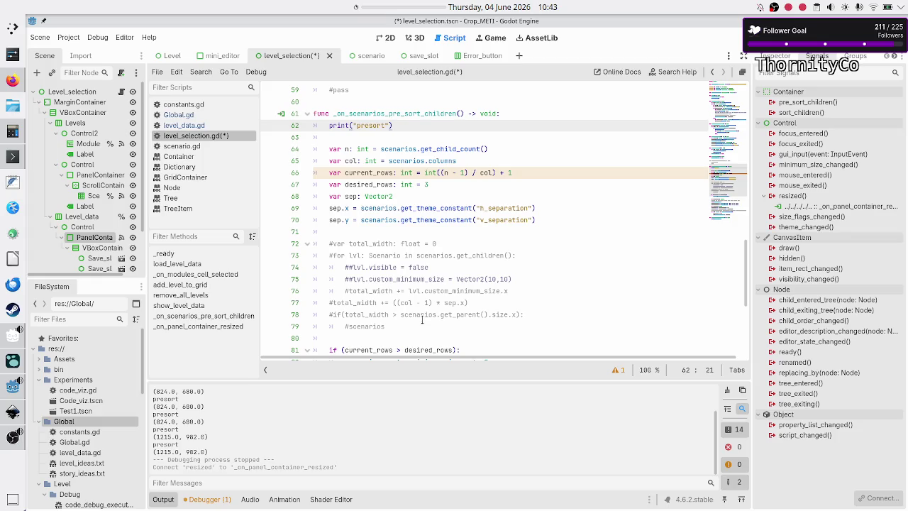
Comment out the print(scenarios.size) line on line 86 and run the project
key(Down)
key(Down)
key(Down)
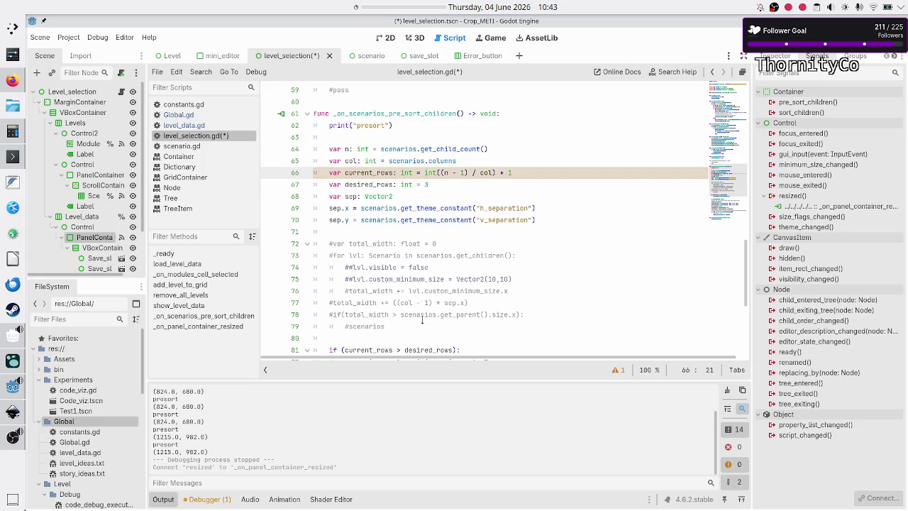
key(Down)
key(Down)
key(Down)
key(Down)
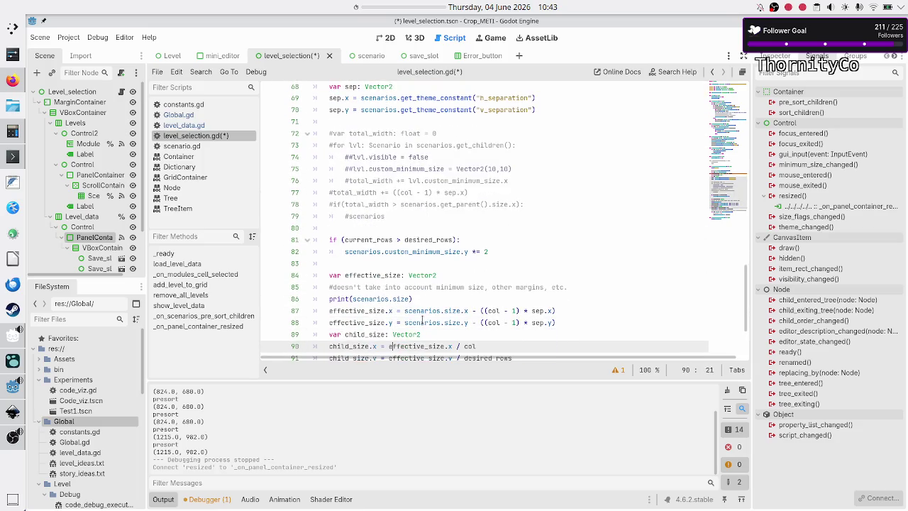
key(Down)
key(Down)
key(Down)
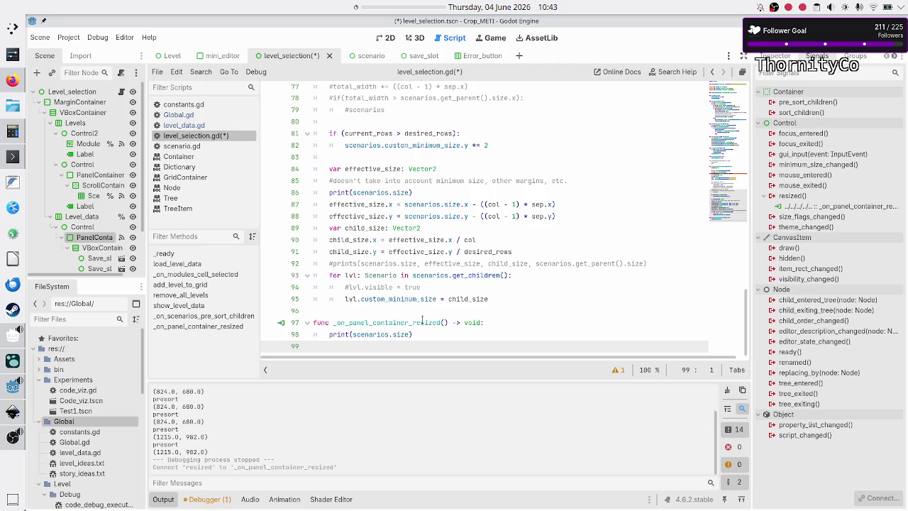
key(Up)
key(Up)
key(Up)
key(Down)
text(#)
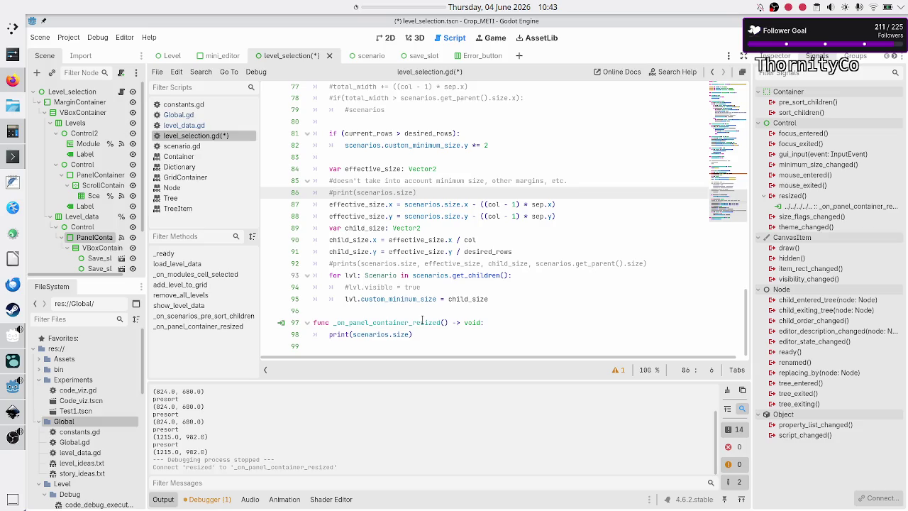
key(F5)
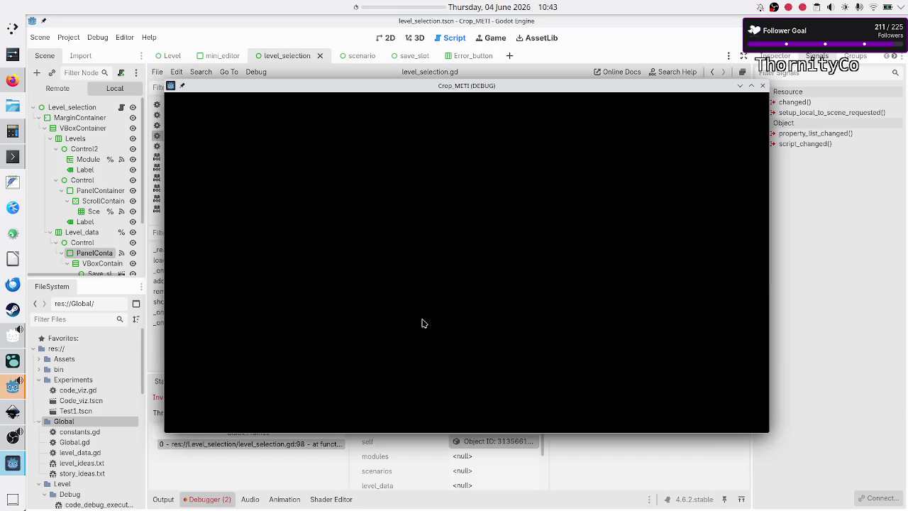
Close the game and jump from the Debugger's Errors list to the Nil 'size' error at line 98
click(763, 86)
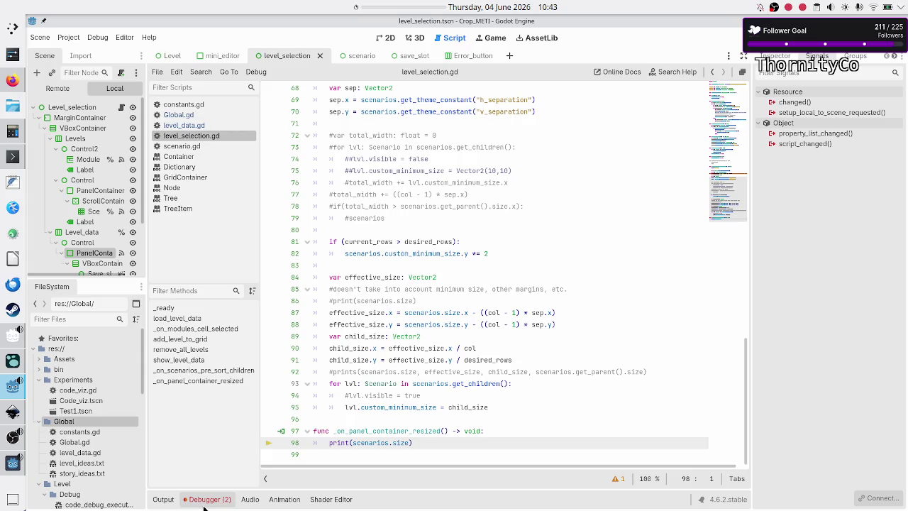
click(206, 498)
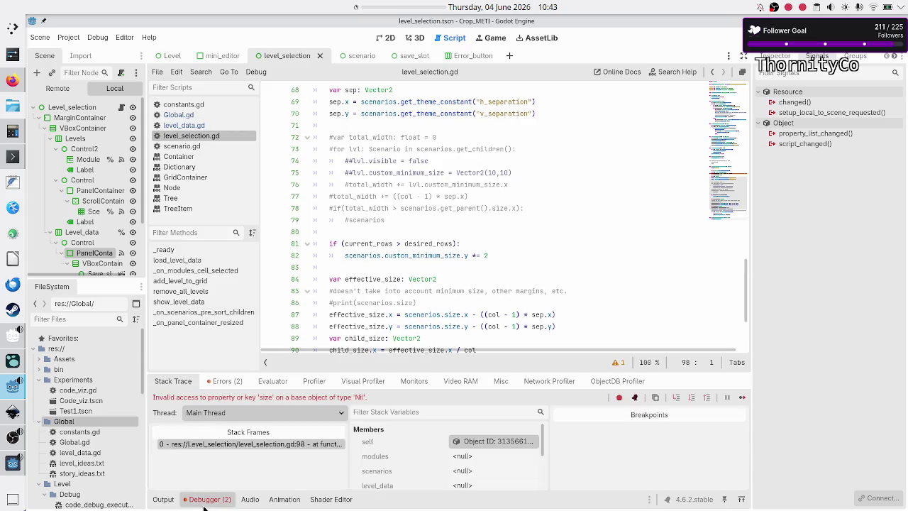
click(227, 382)
click(271, 428)
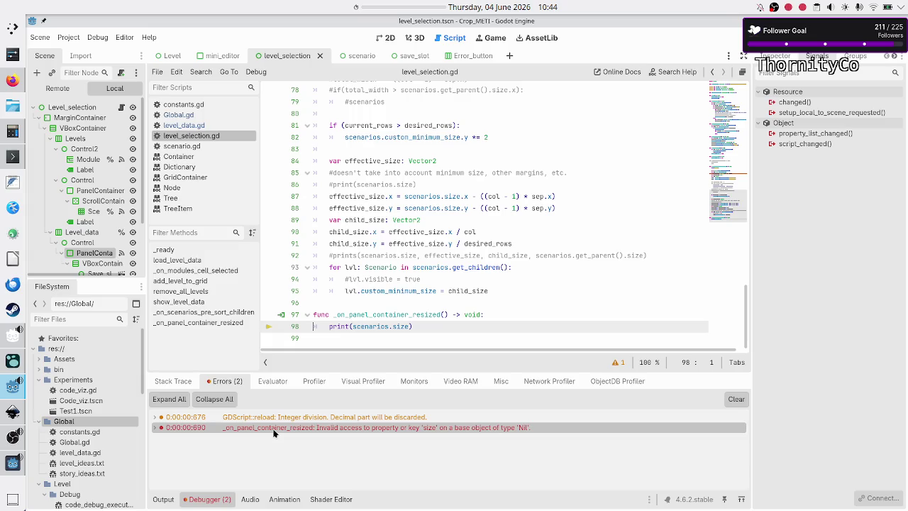
Review the _on_panel_container_resized handler, highlighting its header and the scenarios.size print argument
key(Up)
key(shift+End)
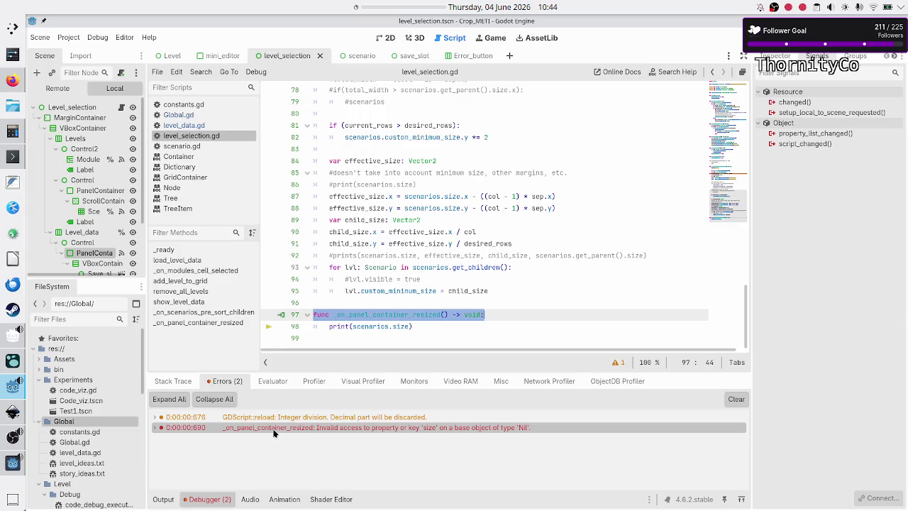
key(Right)
key(Right)
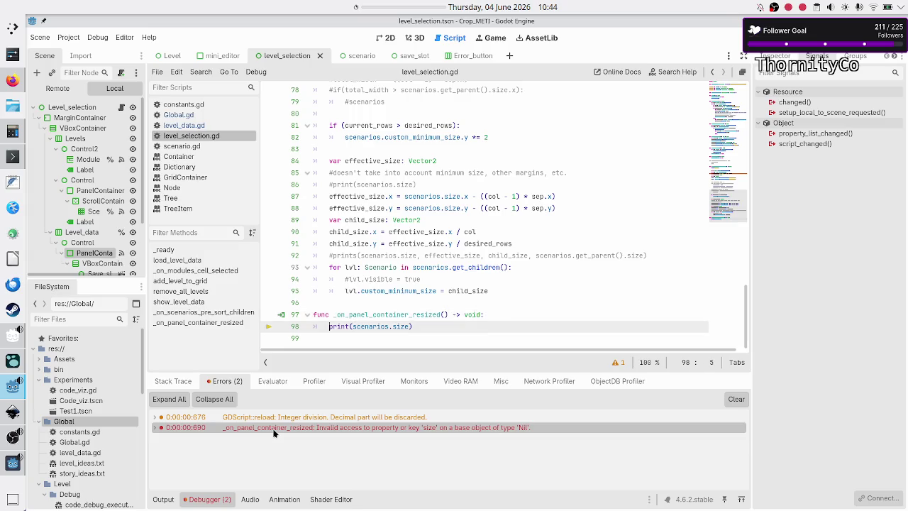
key(shift+End)
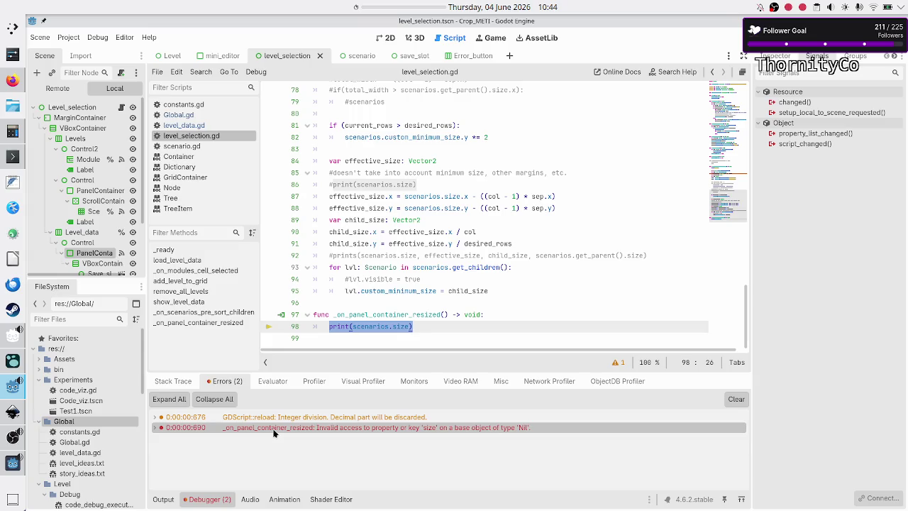
key(Right)
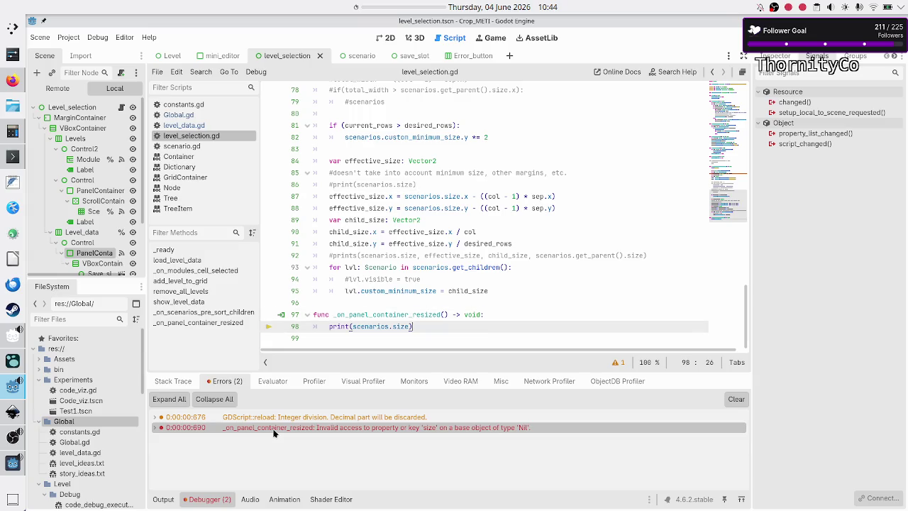
key(shift+Left)
key(shift+Left)
key(shift+Left)
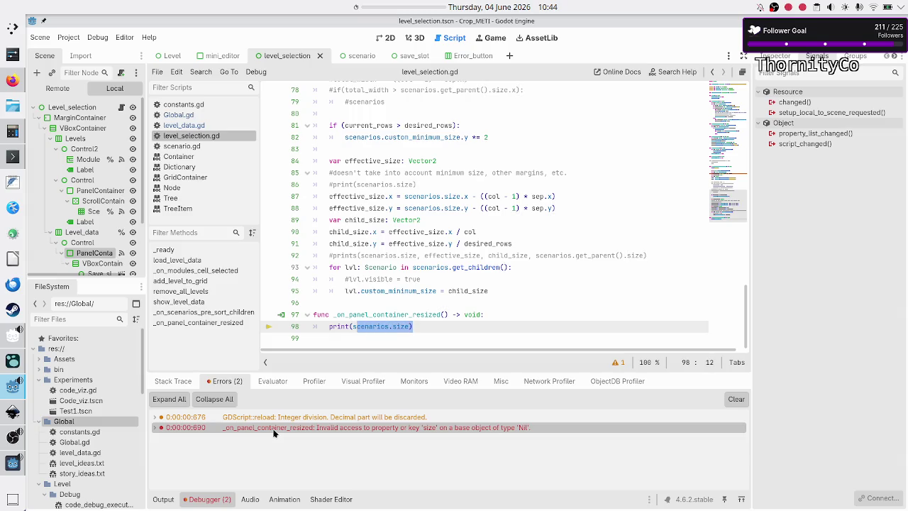
key(shift+Left)
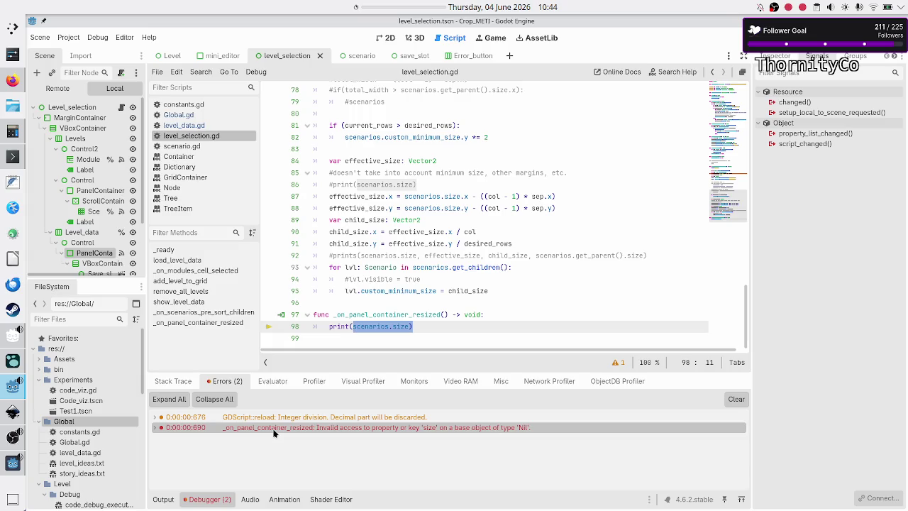
key(End)
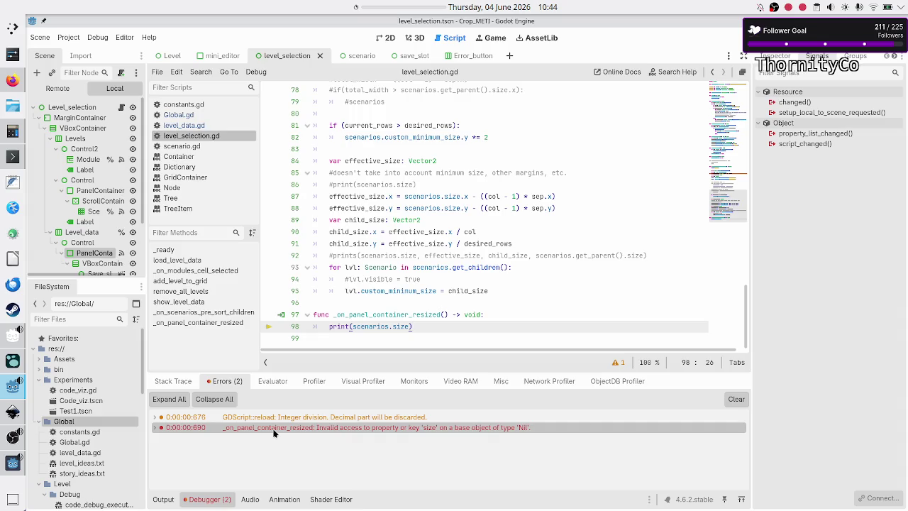
key(Down)
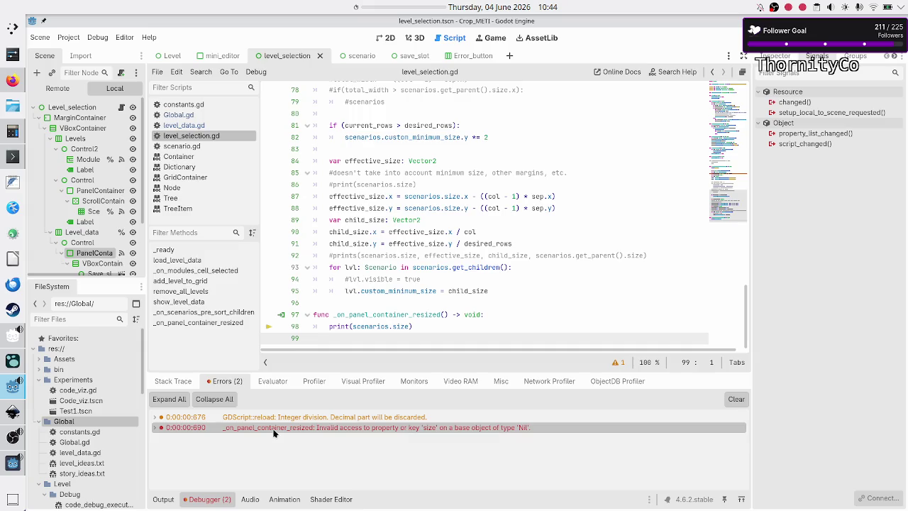
key(Up)
key(Up)
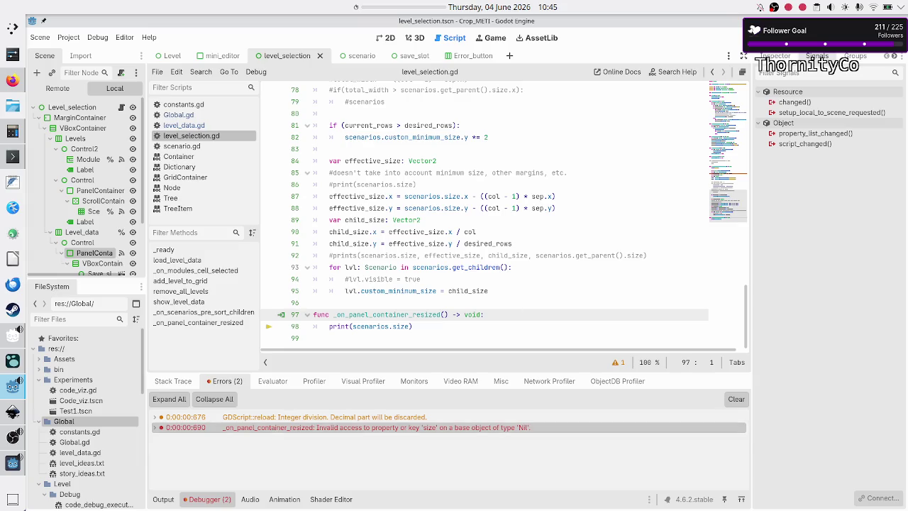
Disconnect PanelContainer's resized() connection to _on_panel_container_resized in the Signals panel
scroll(78, 184, down, 1)
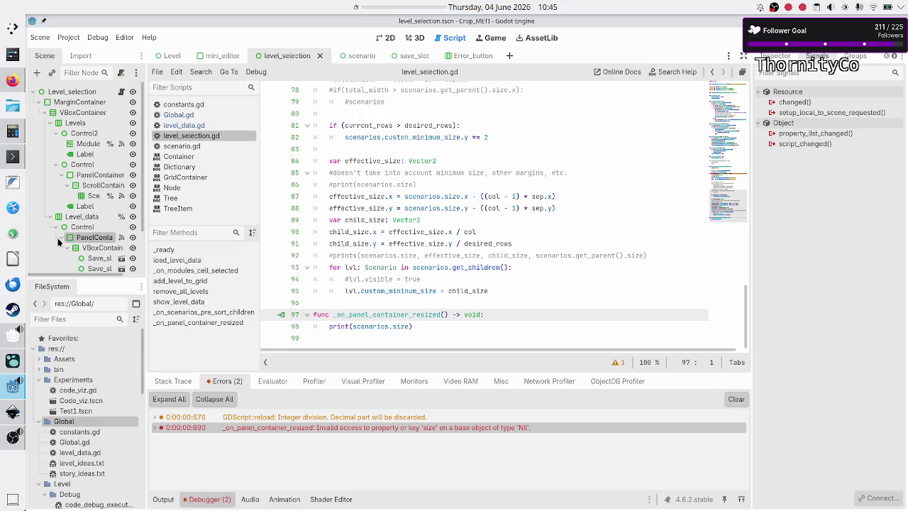
click(82, 230)
click(83, 237)
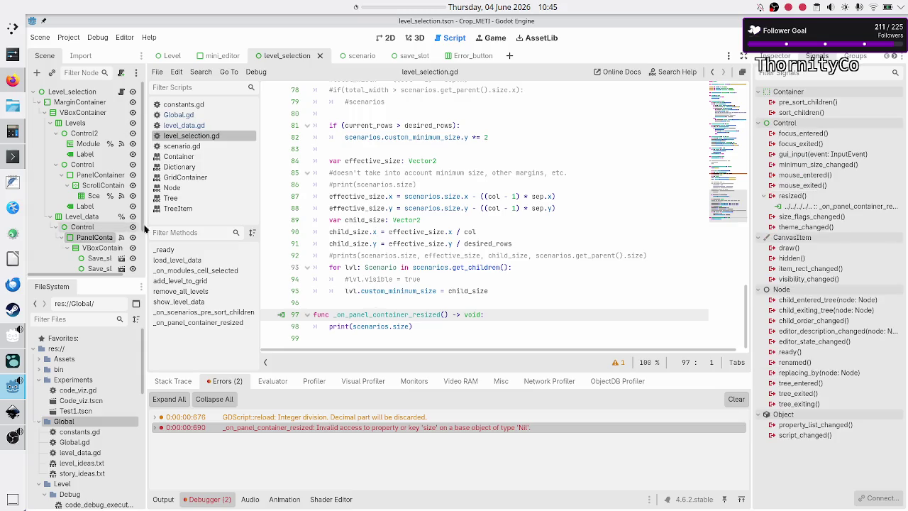
click(825, 205)
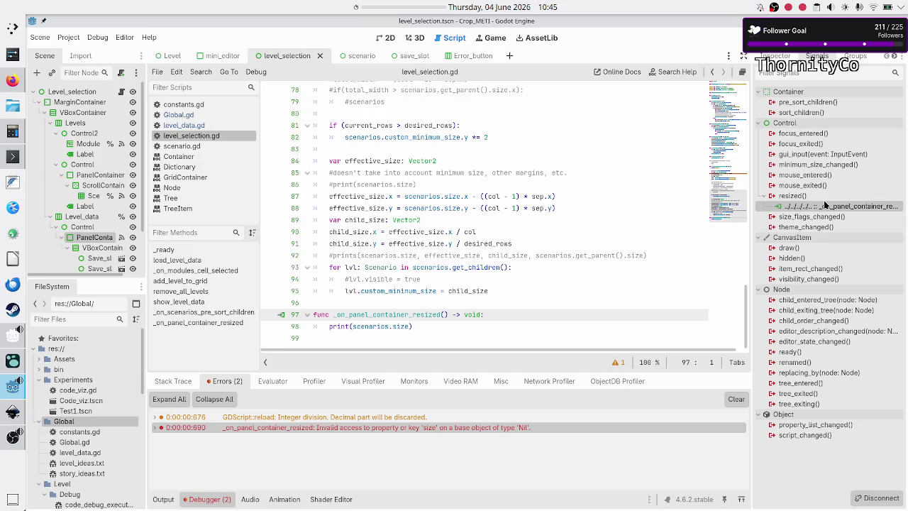
right_click(825, 204)
click(831, 232)
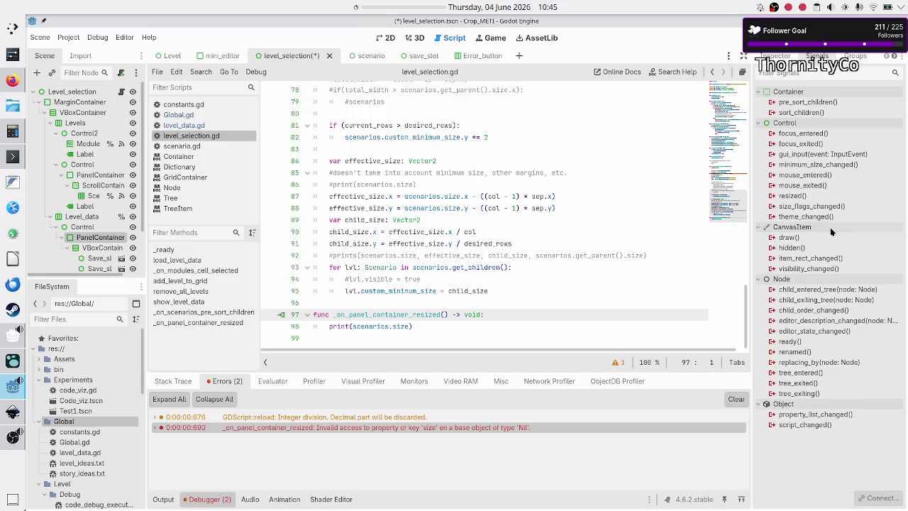
Select lines 97–98 of the _on_panel_container_resized handler and delete them from level_selection.gd
triple_click(393, 314)
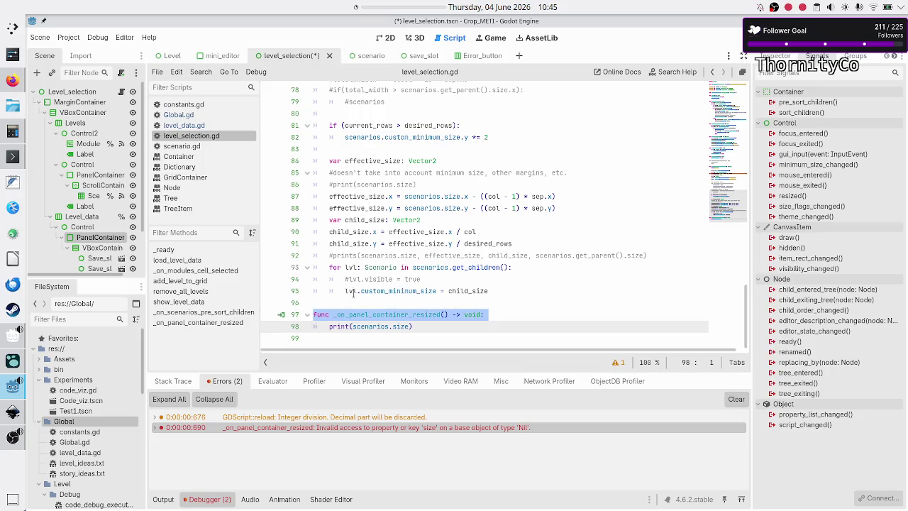
click(338, 293)
scroll(338, 293, up, 5)
scroll(338, 292, down, 5)
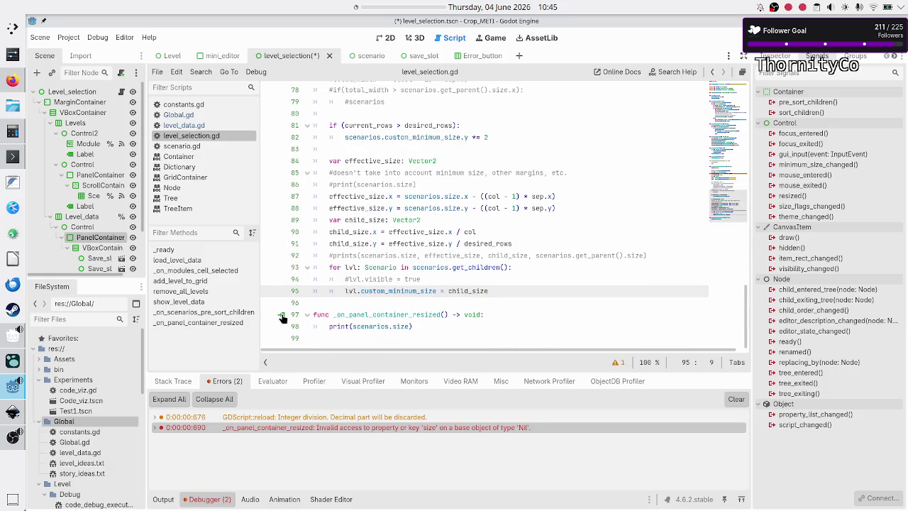
click(357, 303)
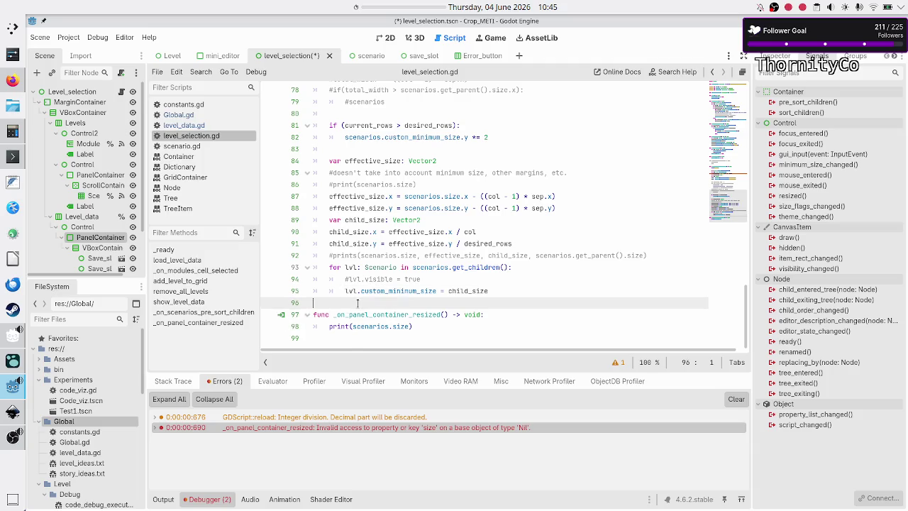
key(Return)
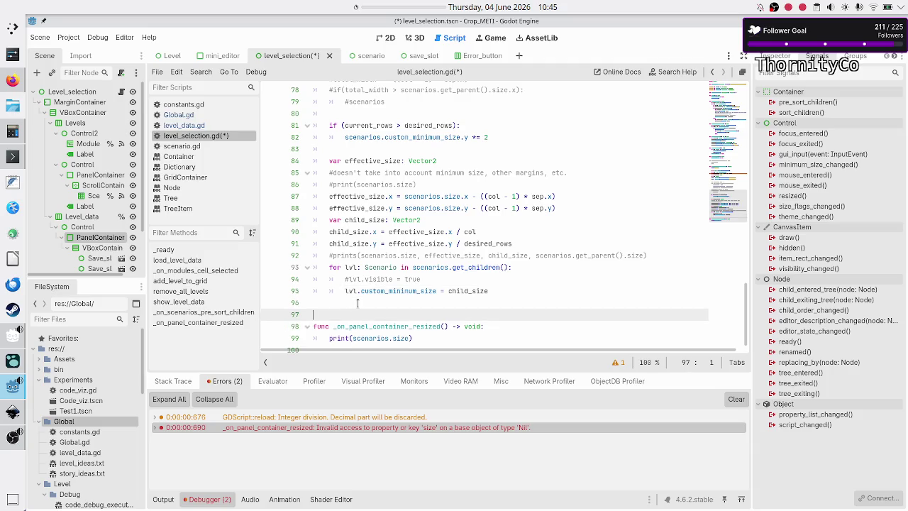
key(BackSpace)
key(Down)
key(shift+Down)
key(shift+Down)
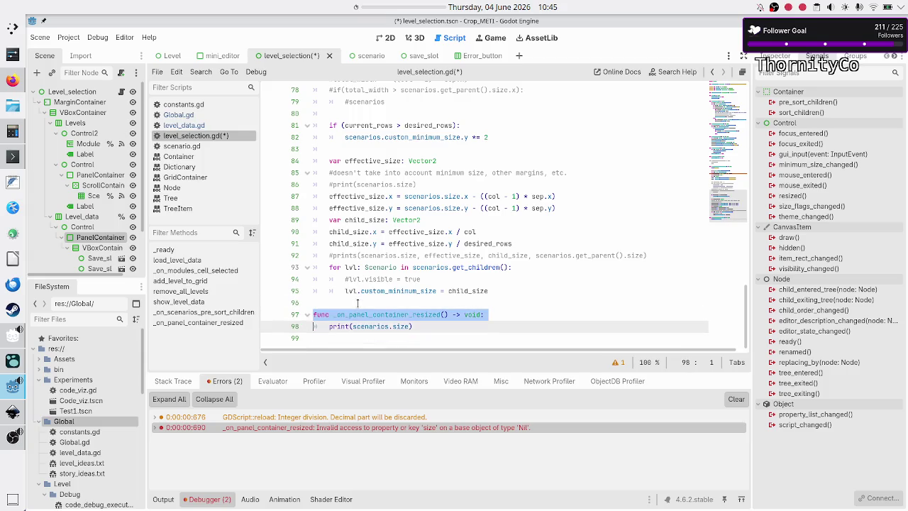
key(BackSpace)
key(BackSpace)
key(Up)
key(Up)
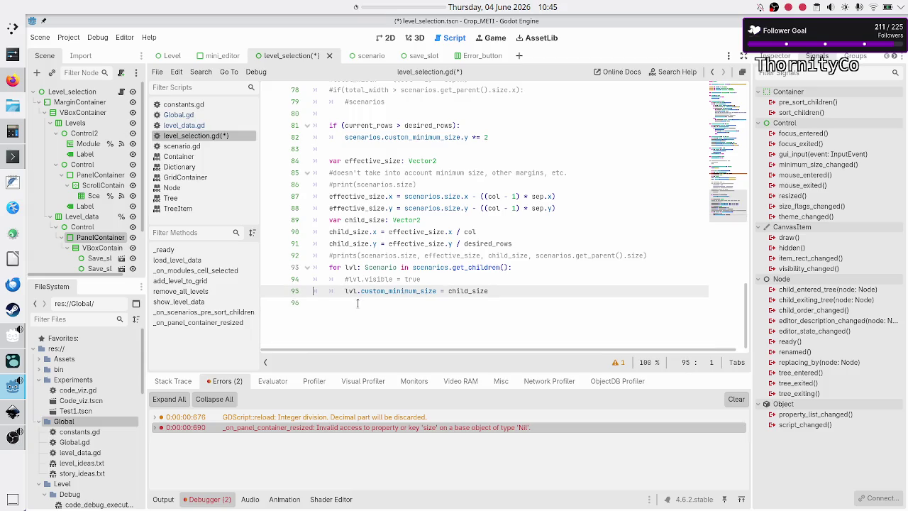
key(Up)
key(Up)
key(Up)
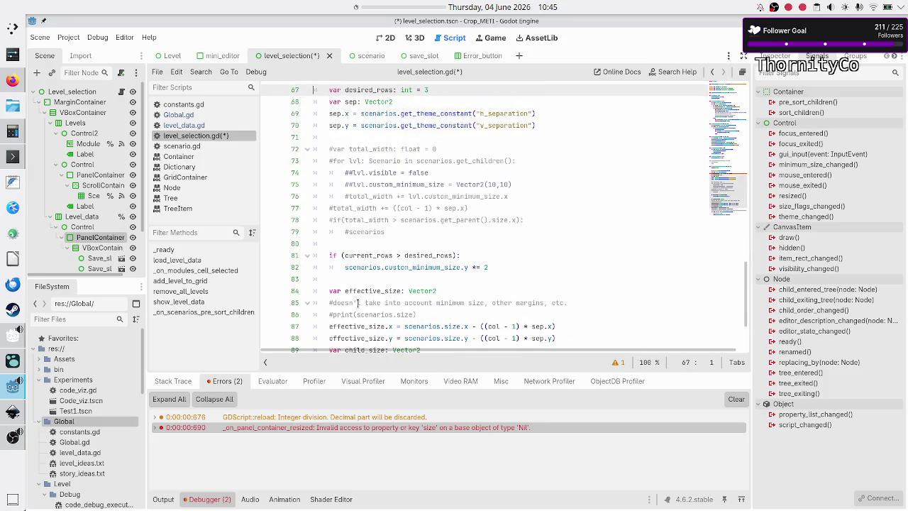
key(Up)
key(Up)
key(Up)
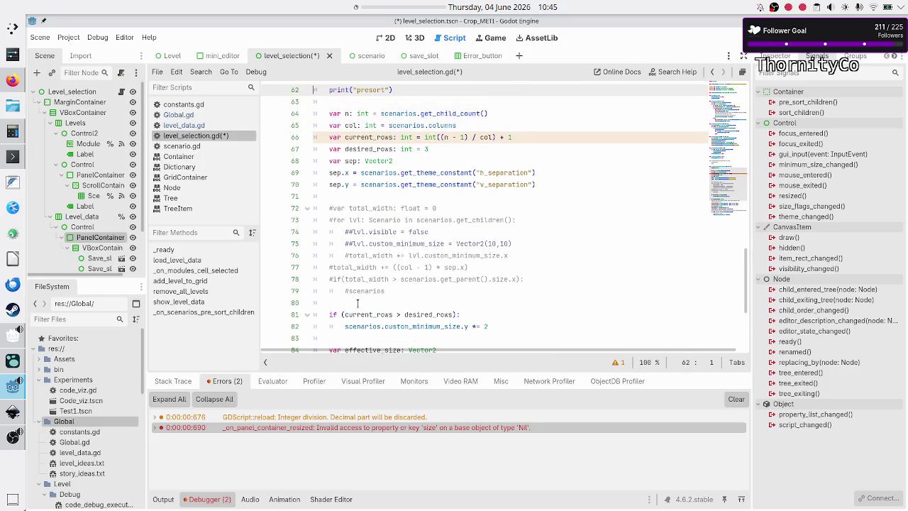
key(Down)
key(Down)
key(Down)
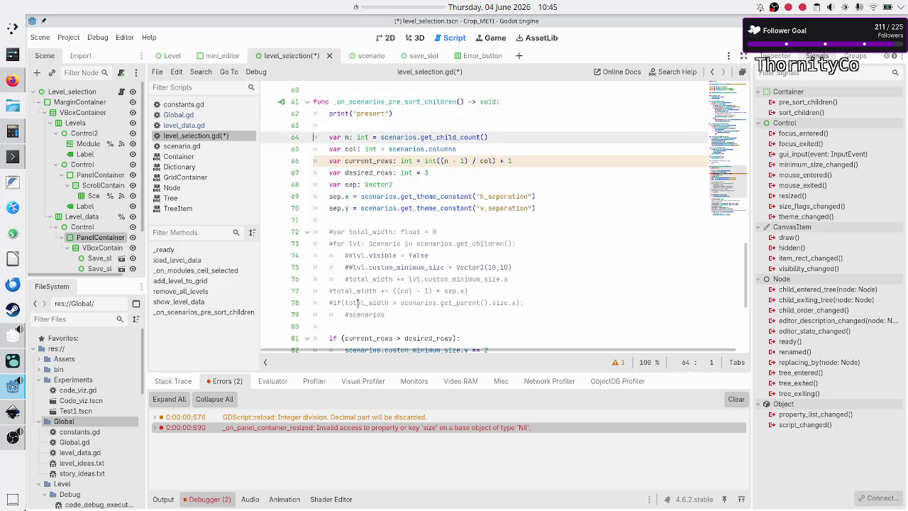
key(Down)
key(Down)
key(Down)
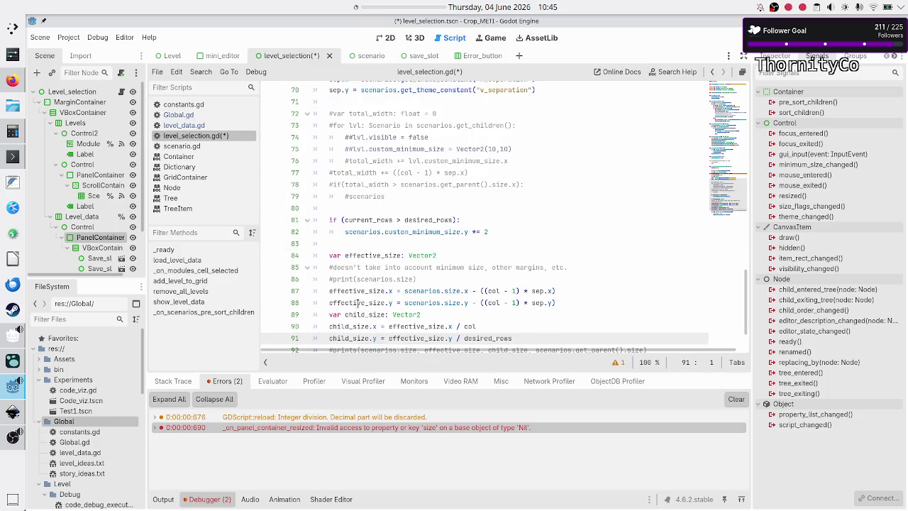
key(Up)
key(Up)
key(Up)
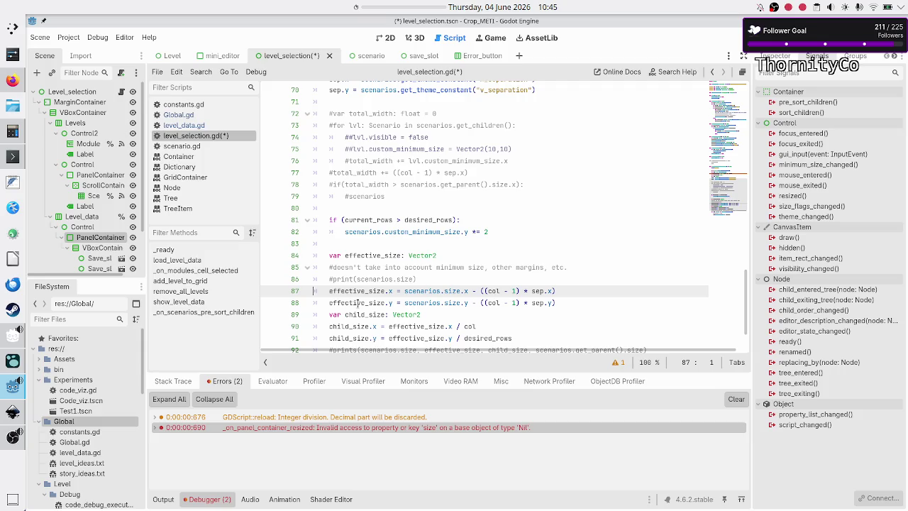
key(Down)
key(Down)
key(Down)
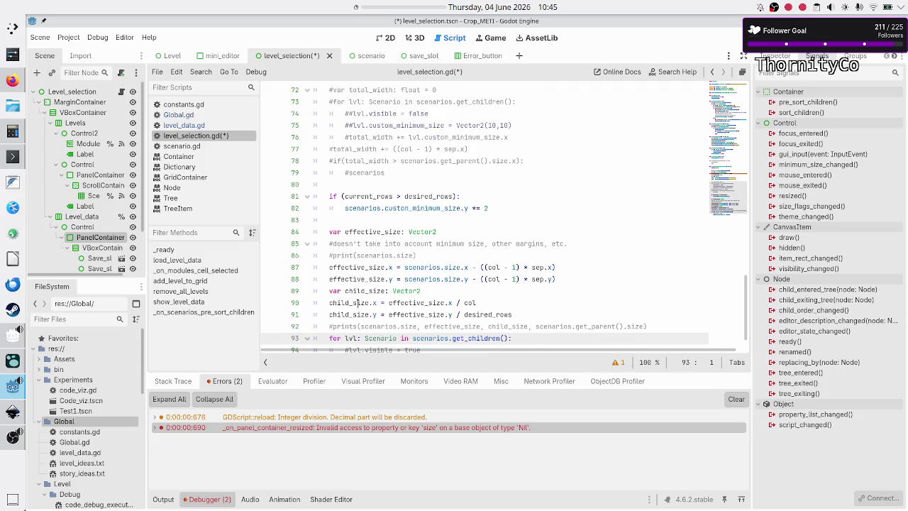
key(Down)
key(Down)
key(Up)
key(Up)
key(Up)
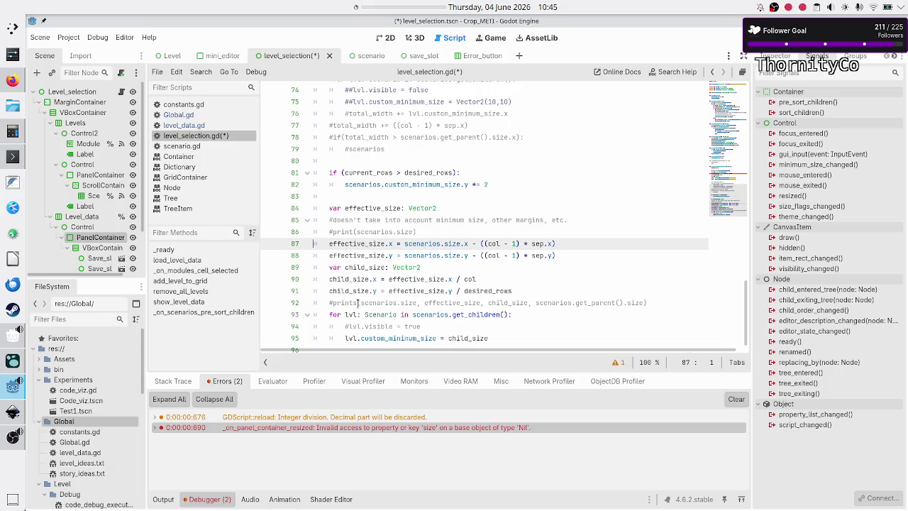
key(Right)
key(Right)
key(Right)
key(Left)
key(shift+Right)
key(shift+Right)
key(shift+Right)
key(shift+Right)
key(Down)
key(Down)
key(Down)
key(Down)
key(Down)
key(Down)
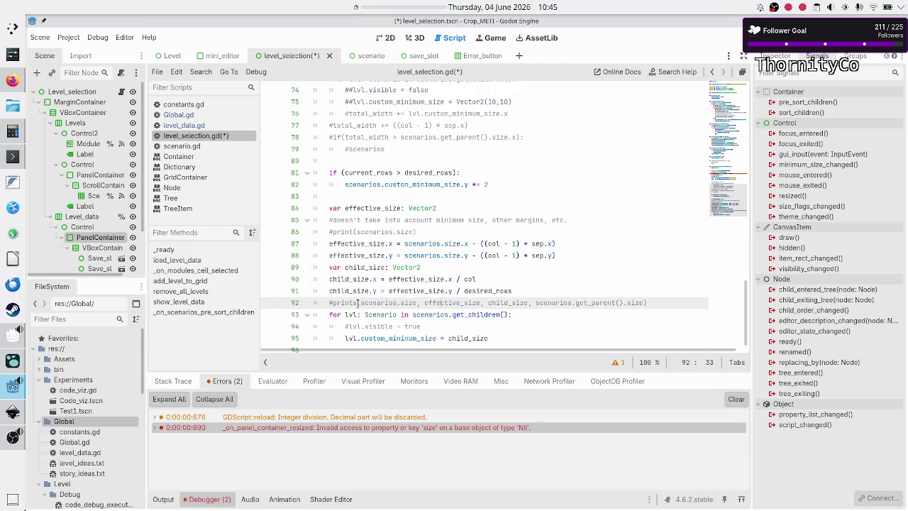
key(Home)
key(Right)
key(Right)
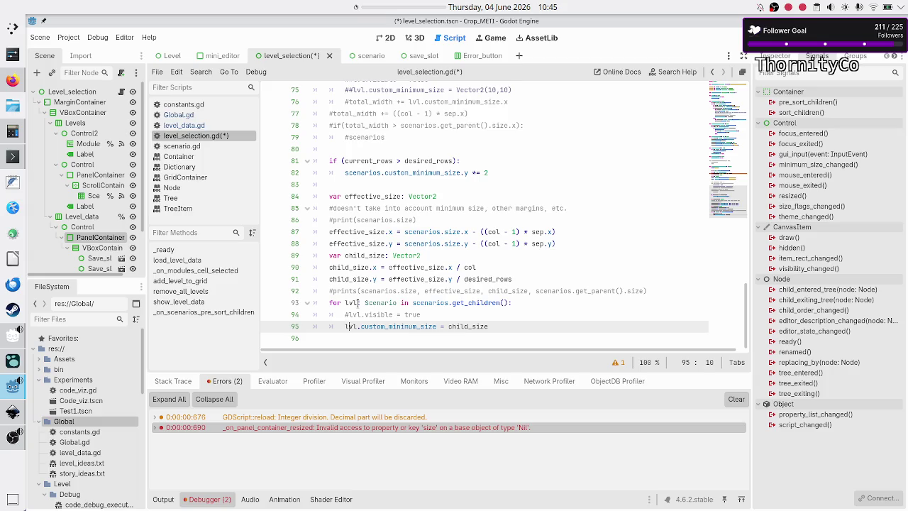
key(shift+Right)
key(shift+Right)
key(shift+Right)
key(shift+Right)
key(shift+Right)
key(shift+Right)
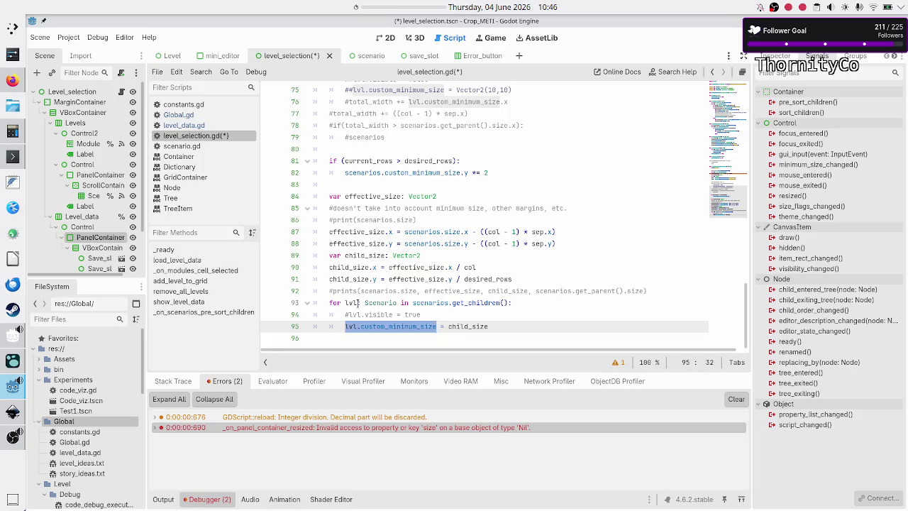
key(Up)
key(Up)
key(Up)
key(Up)
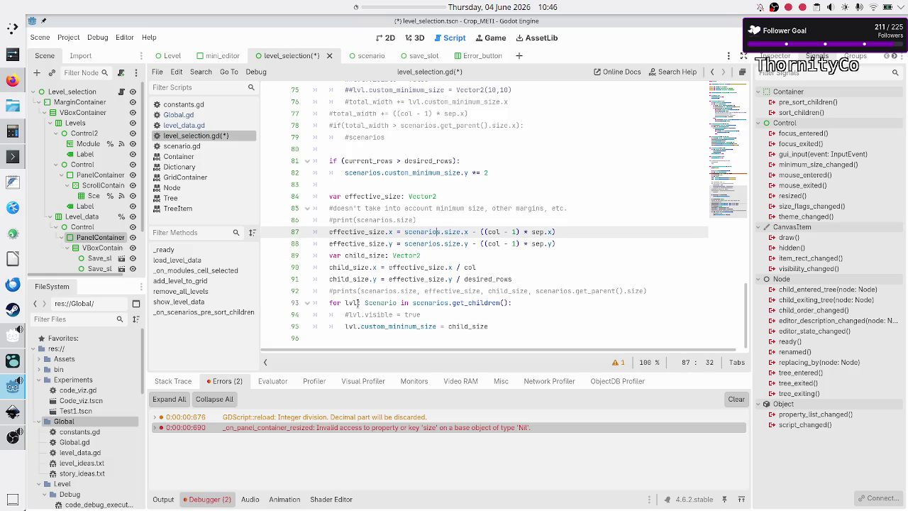
key(ctrl+Left)
key(ctrl+shift+Right)
key(ctrl+shift+Right)
key(ctrl+shift+Right)
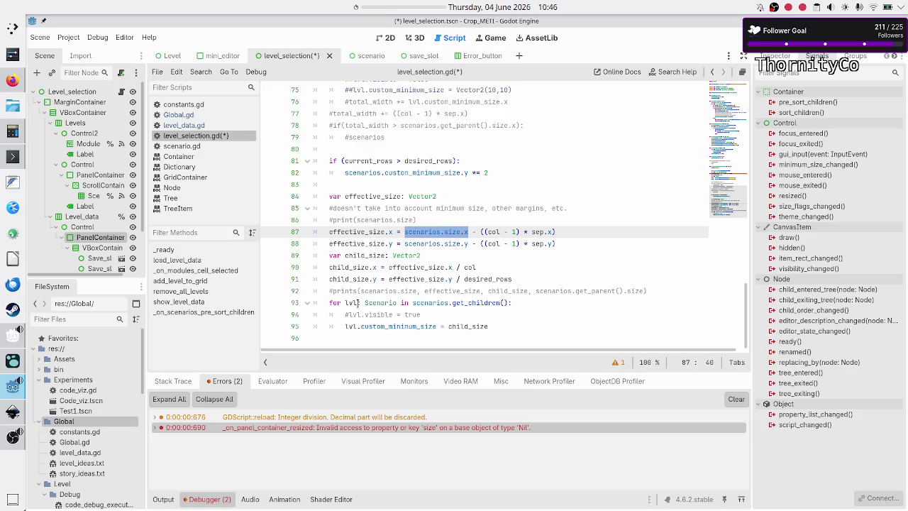
key(Down)
key(Down)
key(Down)
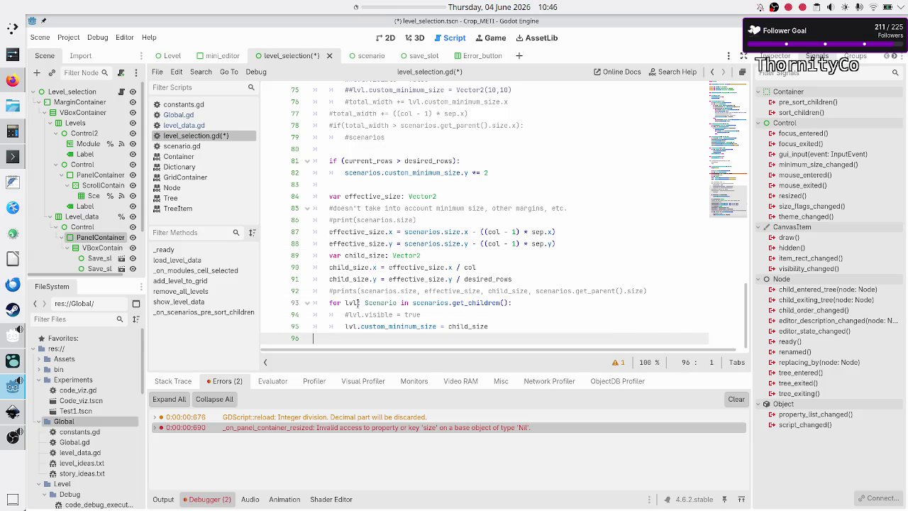
key(Up)
key(shift+Left)
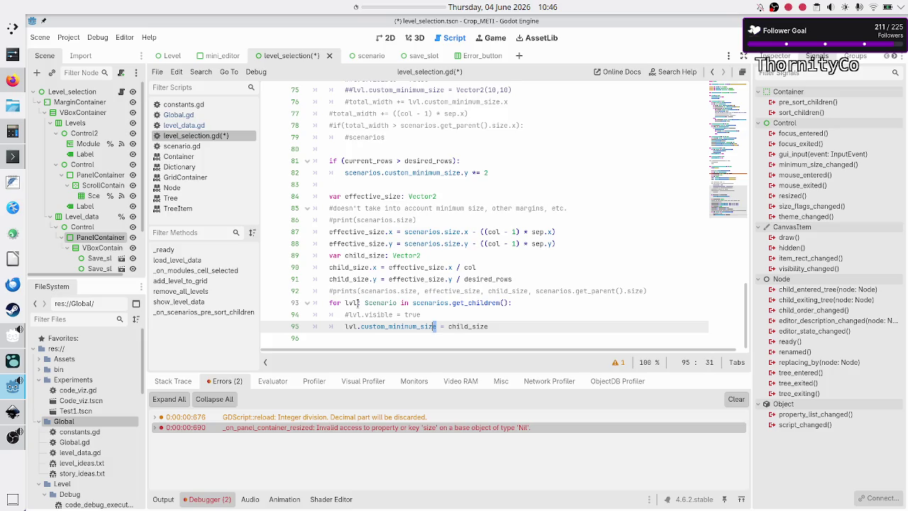
key(shift+Left)
key(shift+Left)
key(shift+Left)
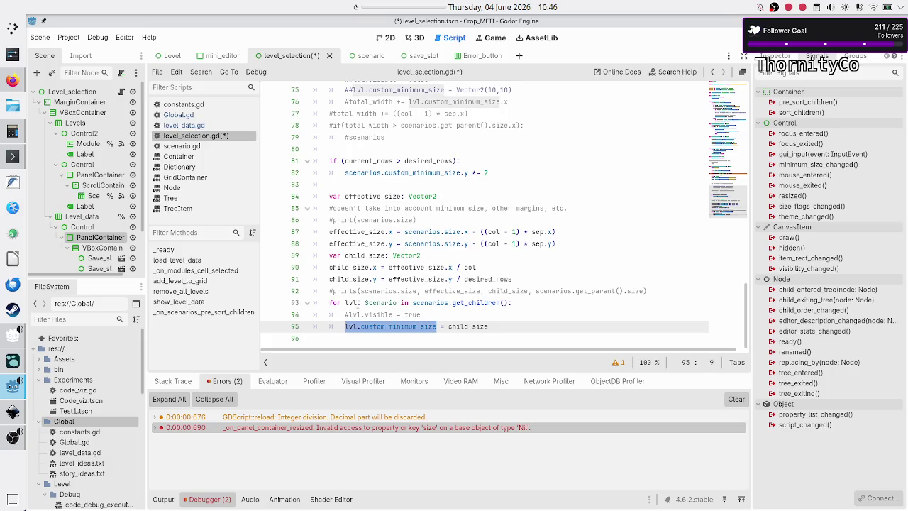
key(Up)
key(Up)
key(shift+Down)
key(shift+Down)
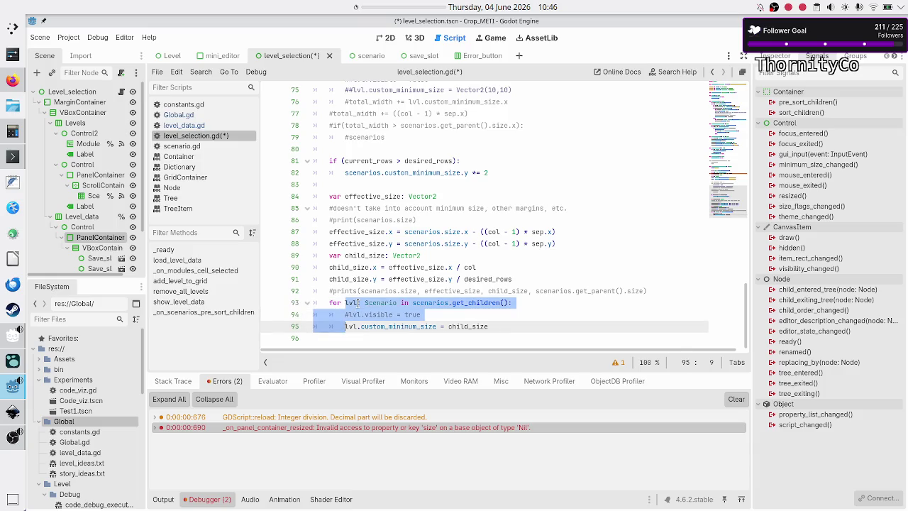
key(Up)
key(Up)
key(Up)
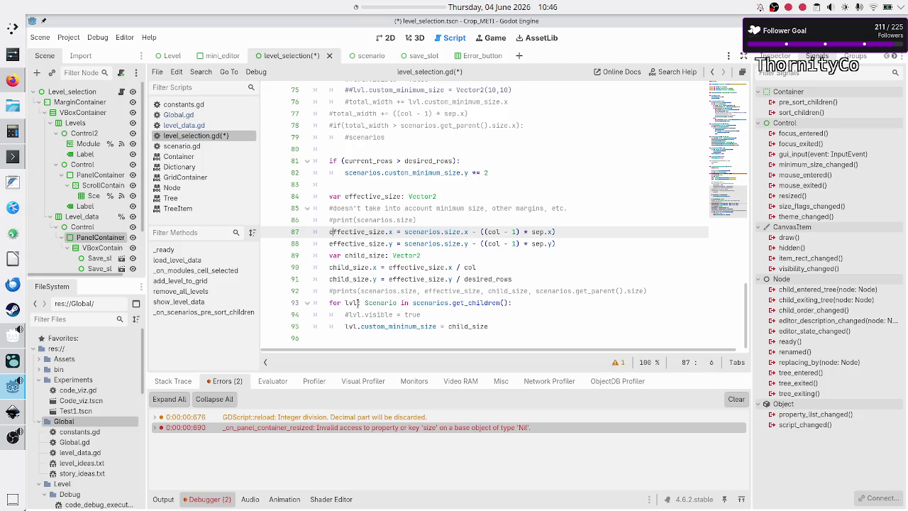
key(ctrl+Right)
key(ctrl+Right)
key(shift+Right)
key(shift+Right)
key(shift+Right)
key(shift+Left)
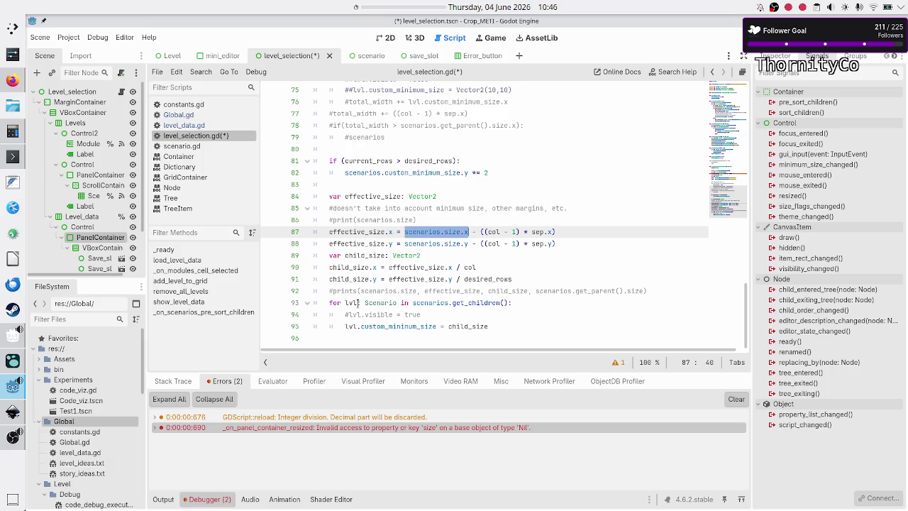
double_click(400, 326)
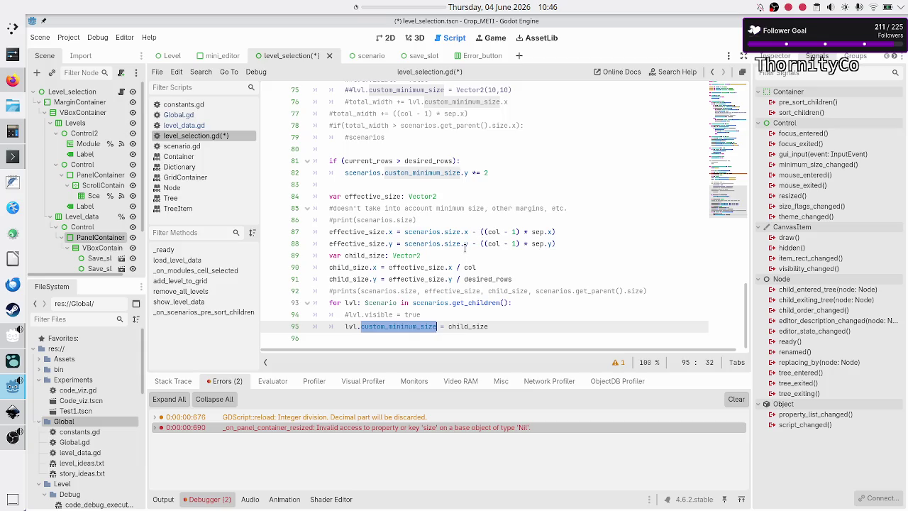
Change lines 87–88 so effective_size uses scenarios.get_parent().size instead of scenarios.size
click(472, 232)
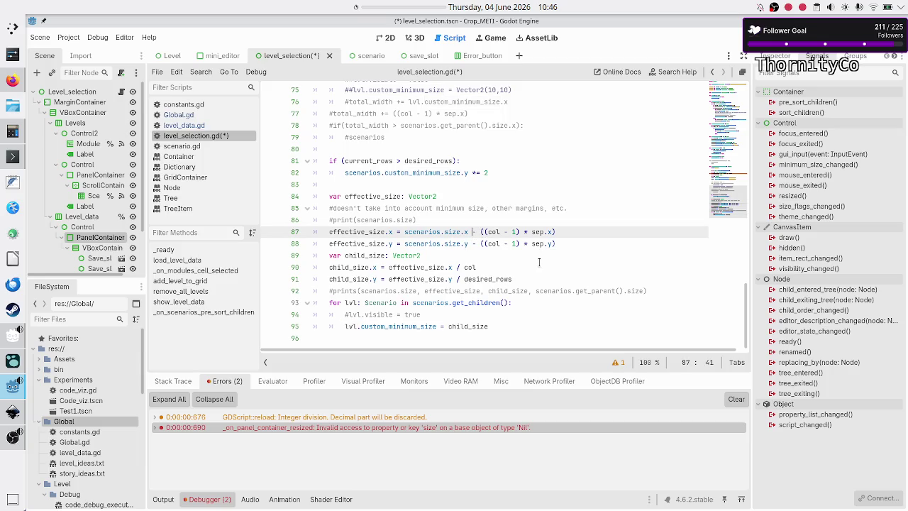
key(Left)
key(Left)
key(Left)
text(.get)
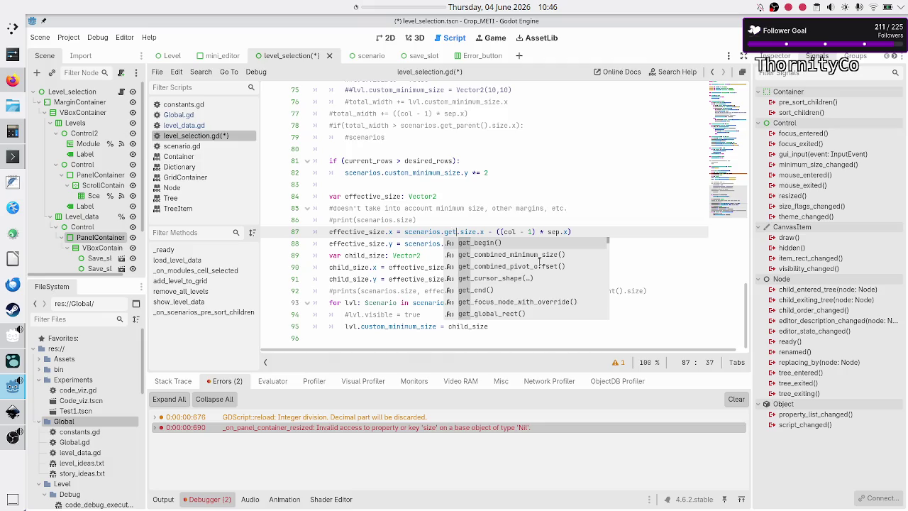
text(_parent()
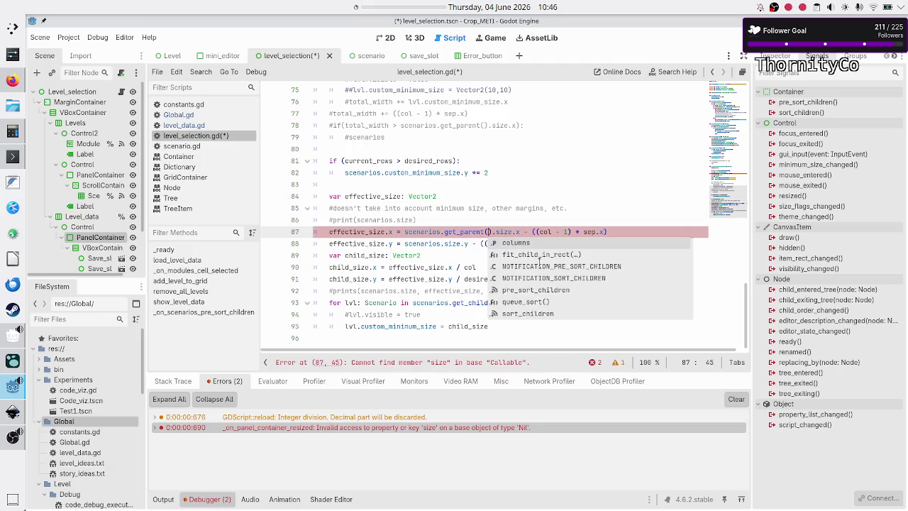
key(Return)
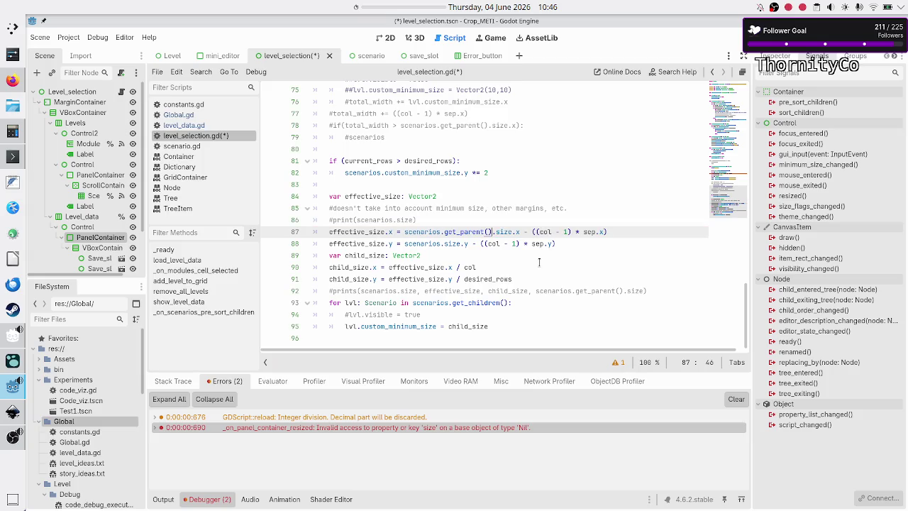
key(Down)
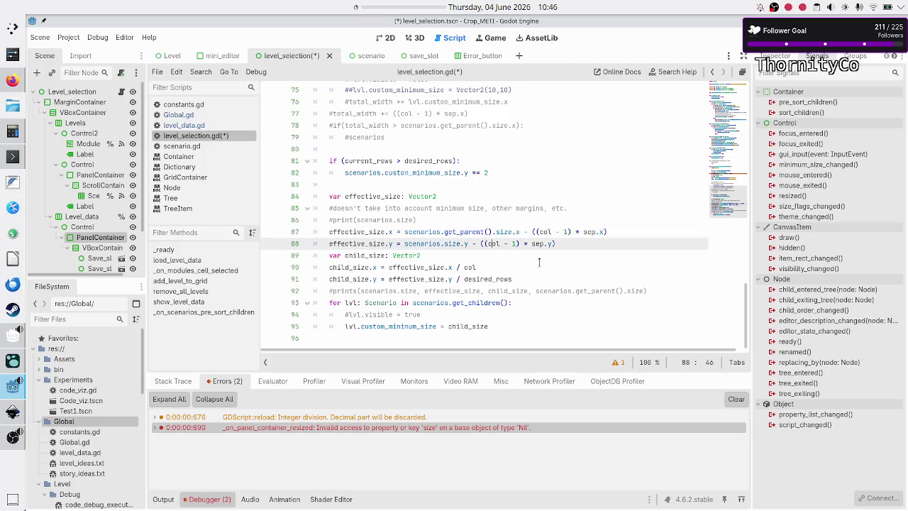
key(Left)
key(Left)
key(Left)
text(get_parent().)
key(Escape)
Review the col, current_rows and desired_rows lines at the top of the pre-sort function
key(Up)
key(Up)
key(Up)
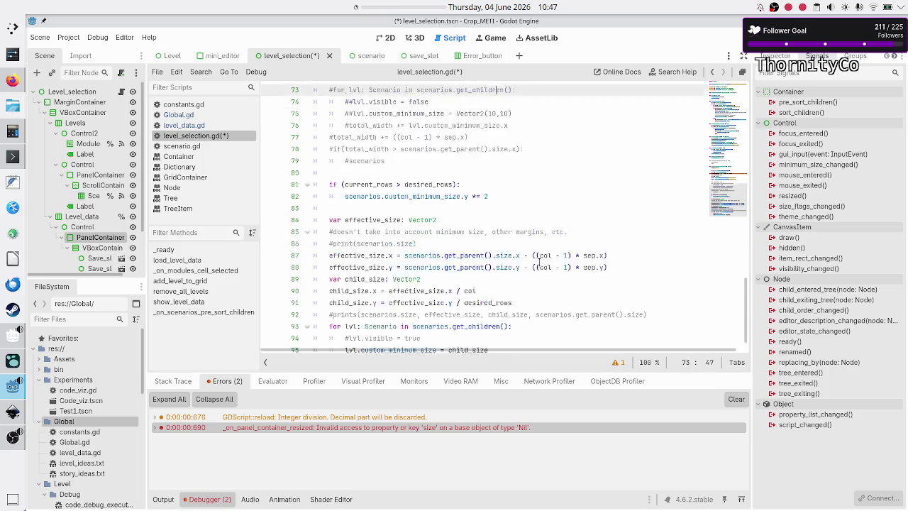
key(Up)
key(Up)
key(Down)
key(Down)
key(Down)
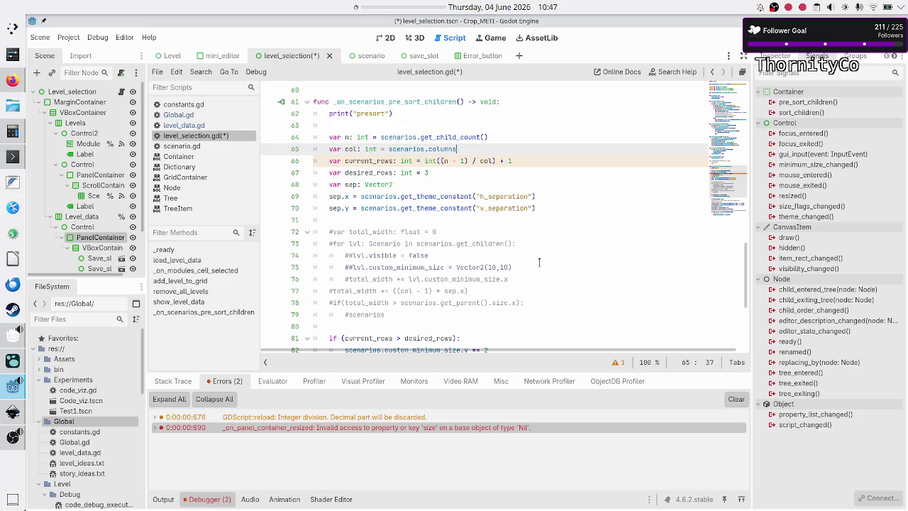
key(Down)
key(End)
key(Left)
key(Left)
key(Left)
key(Down)
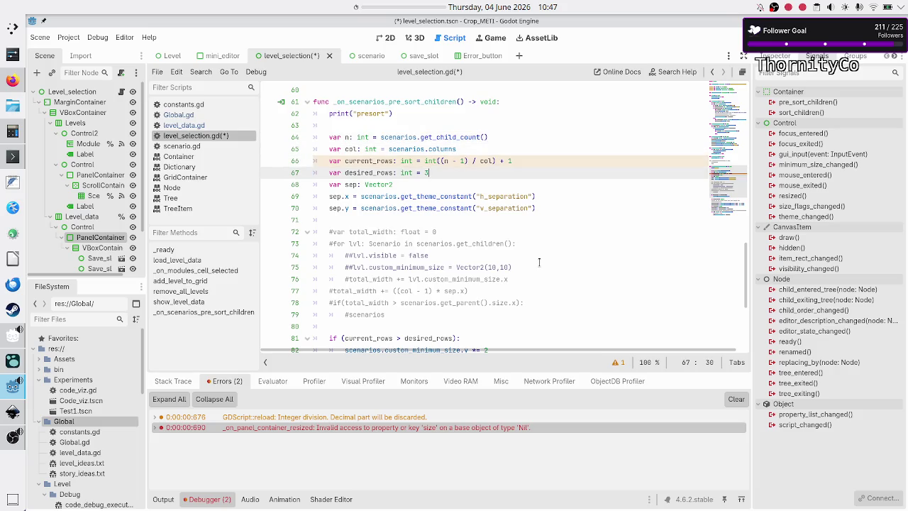
key(Down)
key(Down)
key(Down)
key(Home)
Check the child_size lines 89–91, then save and run the game with F5
key(Down)
key(Down)
key(Down)
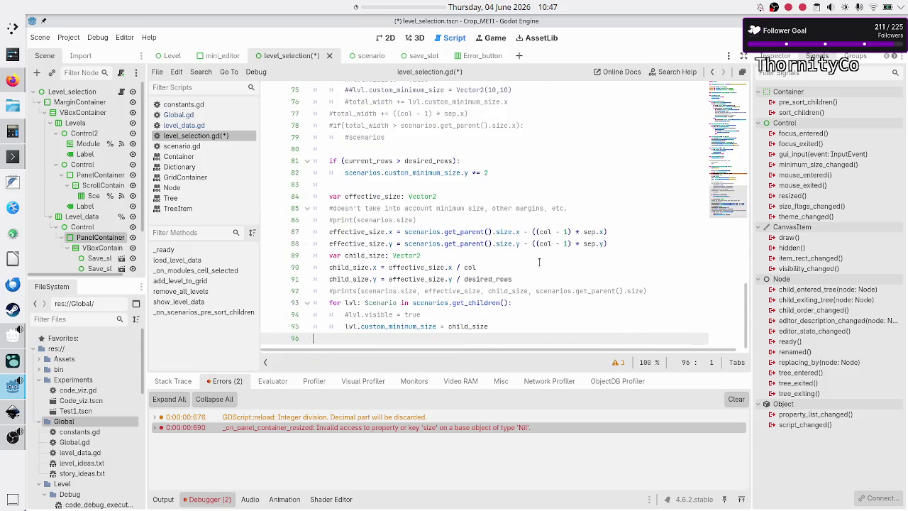
key(Up)
key(Up)
key(Up)
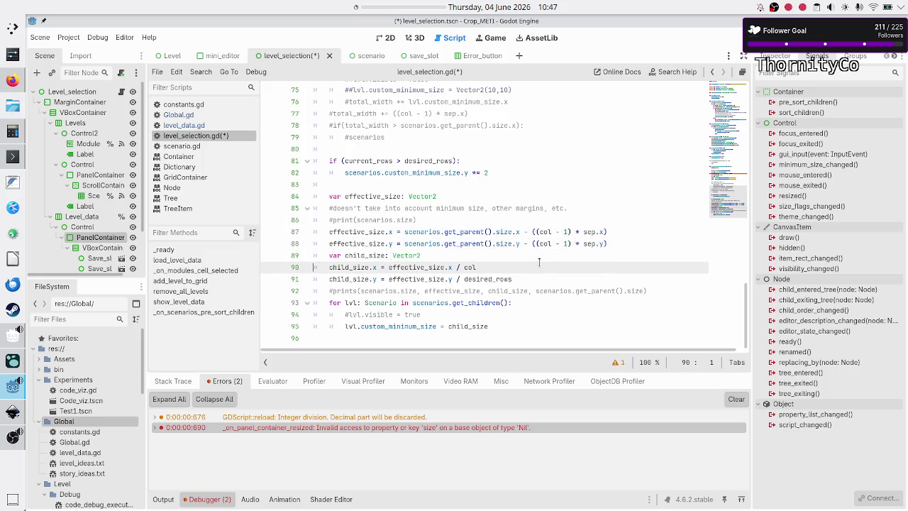
key(Up)
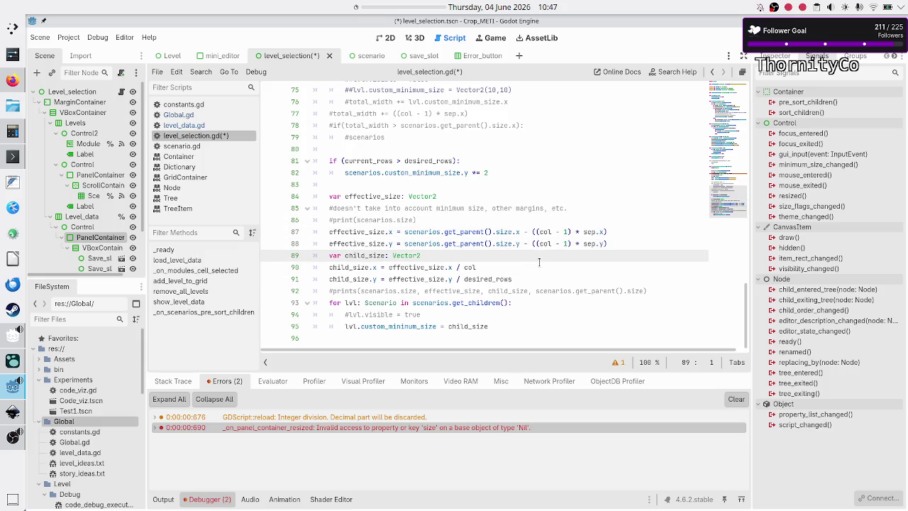
key(Down)
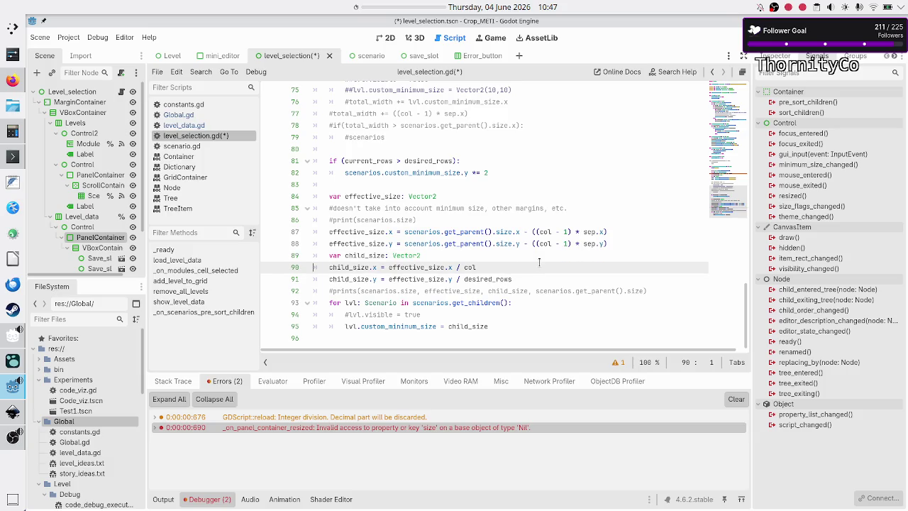
key(Down)
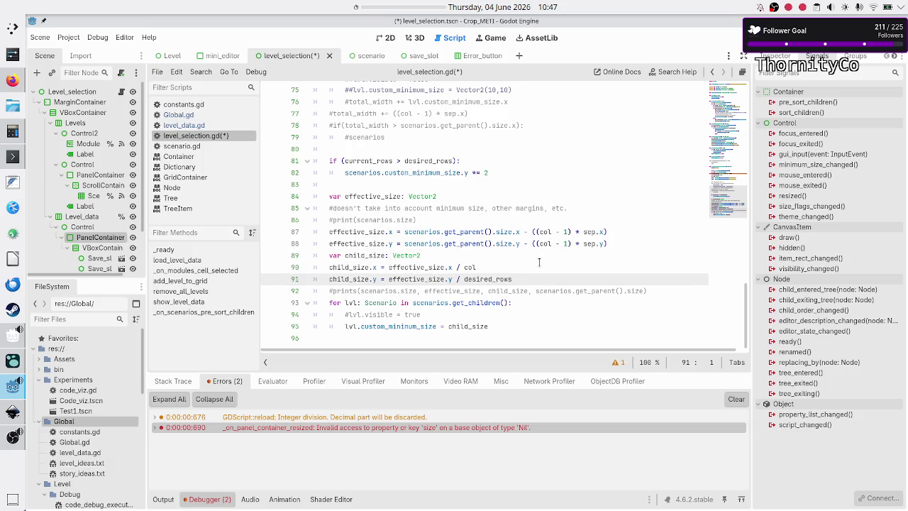
key(Down)
key(Down)
key(Down)
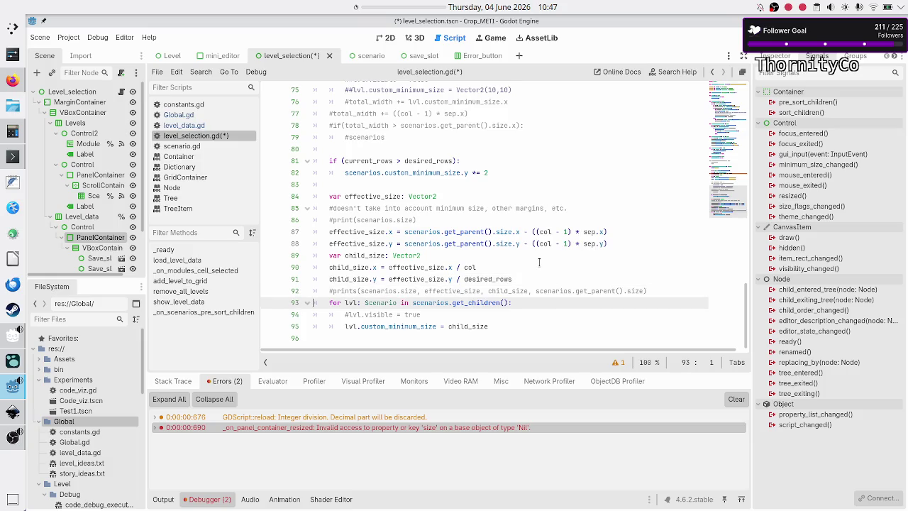
key(F5)
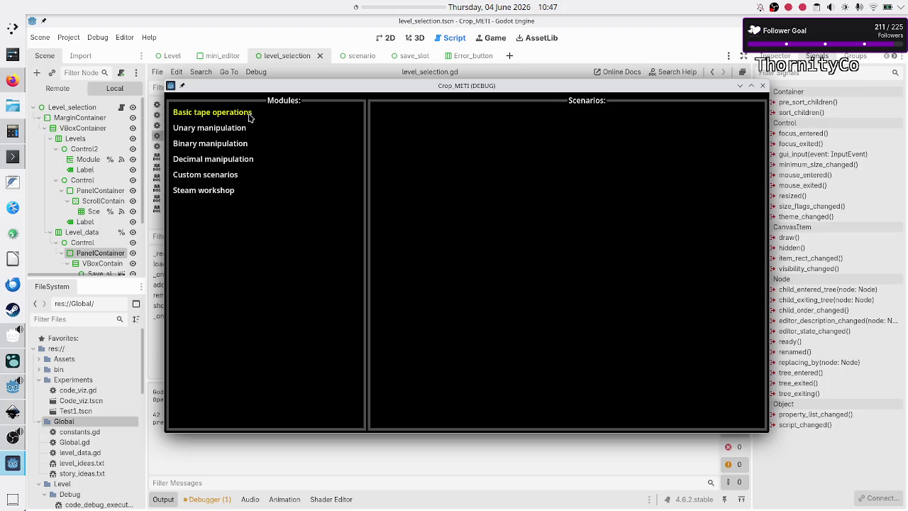
Open Basic tape operations in the game and maximize and restore the window twice to check the cards
click(239, 118)
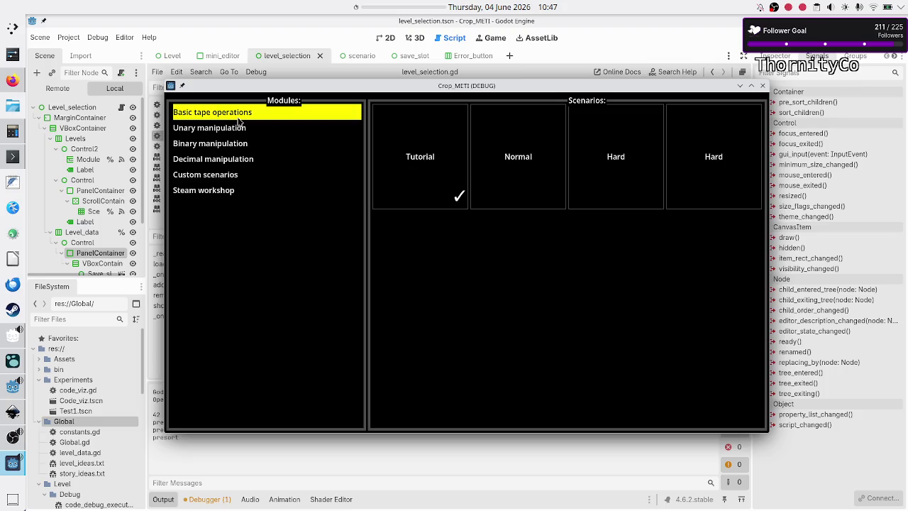
double_click(567, 85)
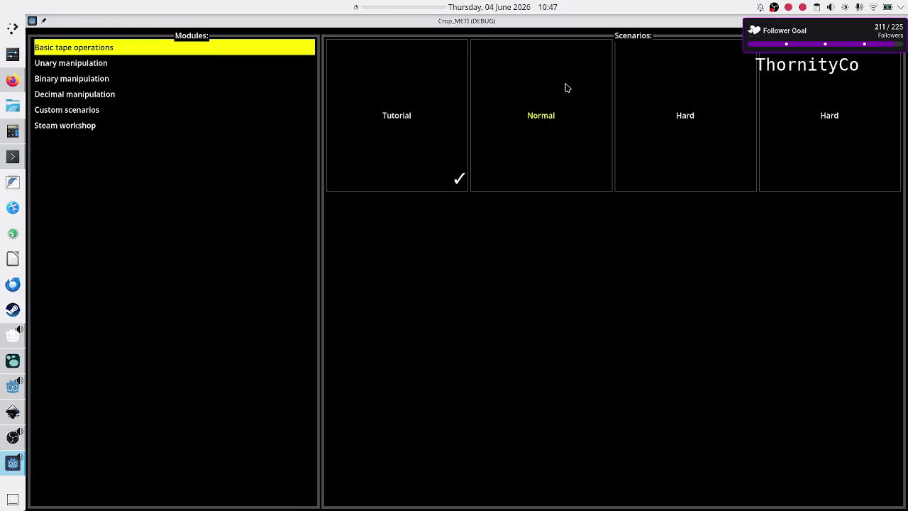
double_click(595, 26)
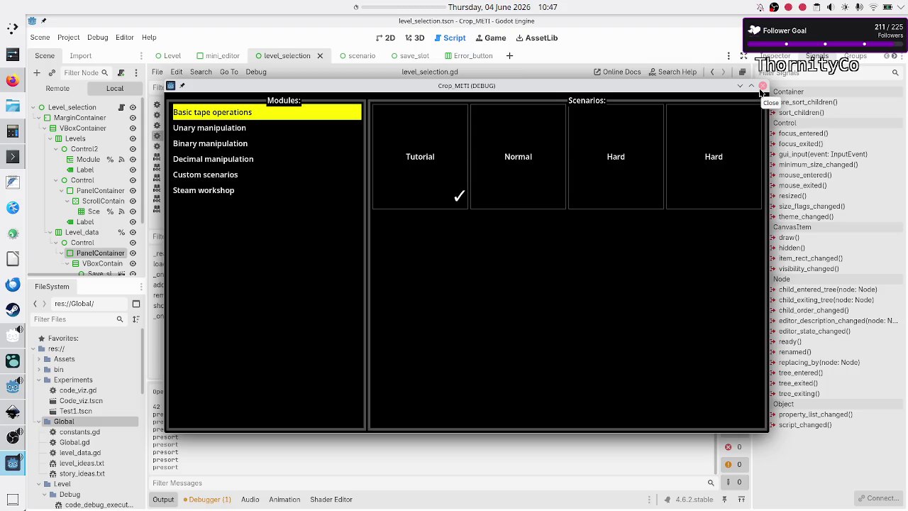
double_click(645, 85)
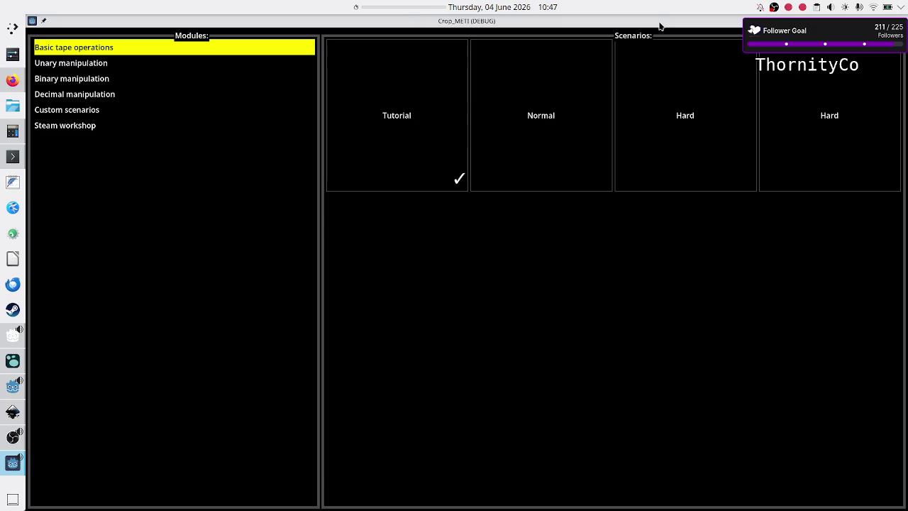
double_click(659, 21)
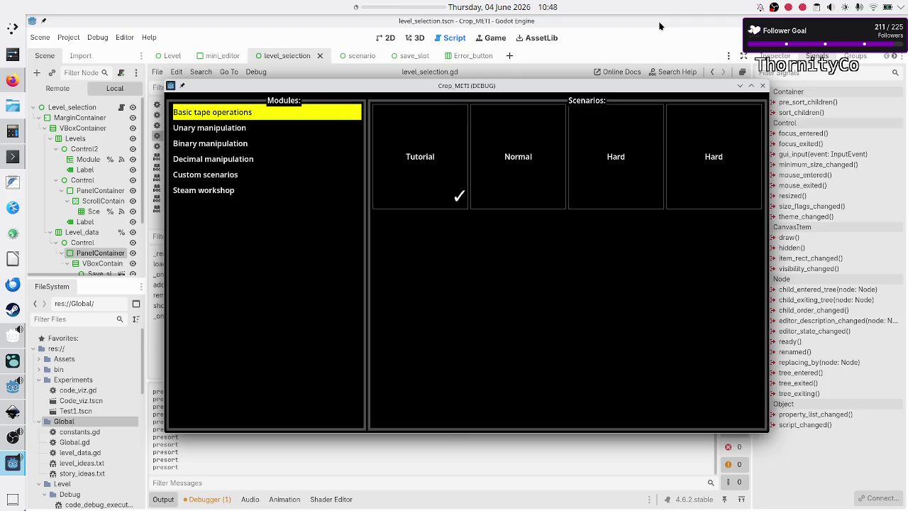
Restart the game, view Basic tape operations full-screen, then return to the editor's pre-sort function
click(764, 85)
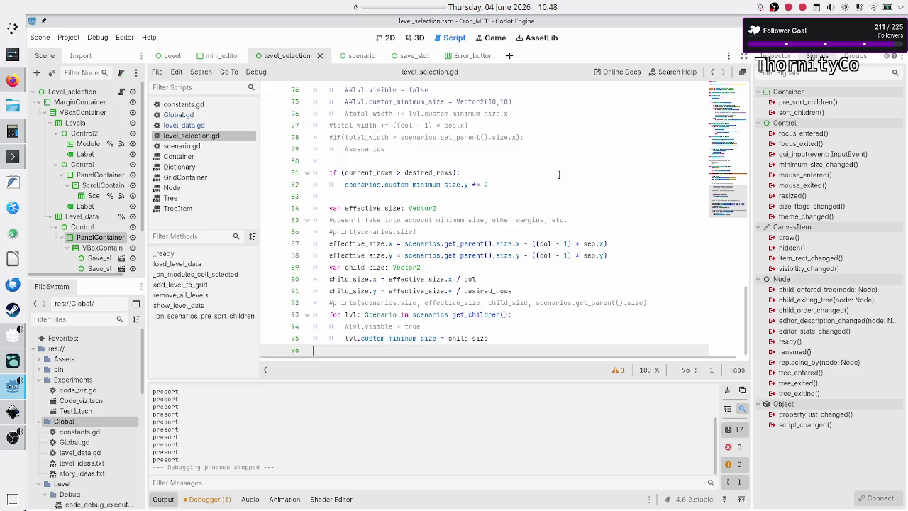
click(742, 37)
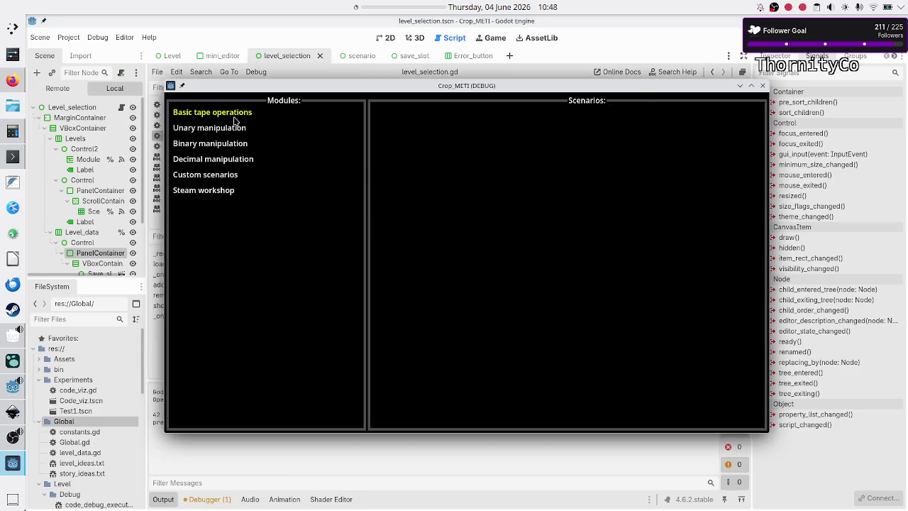
click(235, 119)
key(F11)
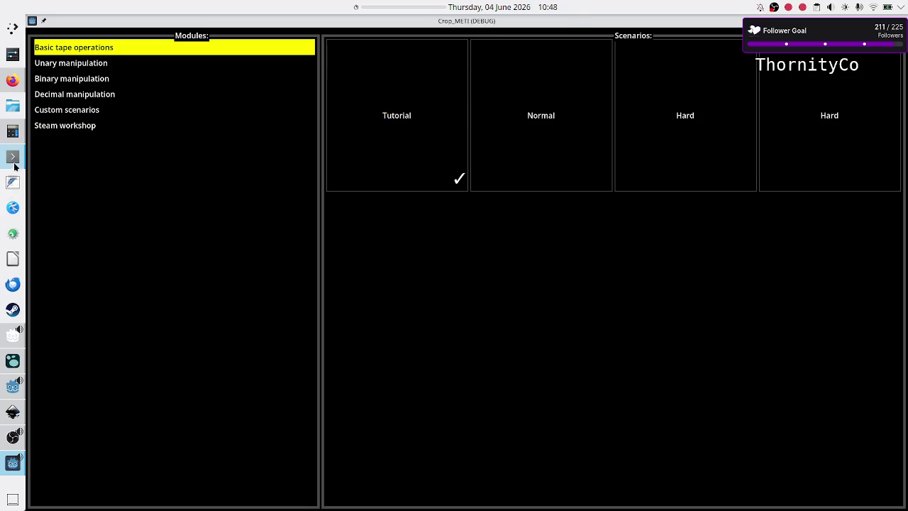
click(15, 386)
scroll(425, 227, up, 6)
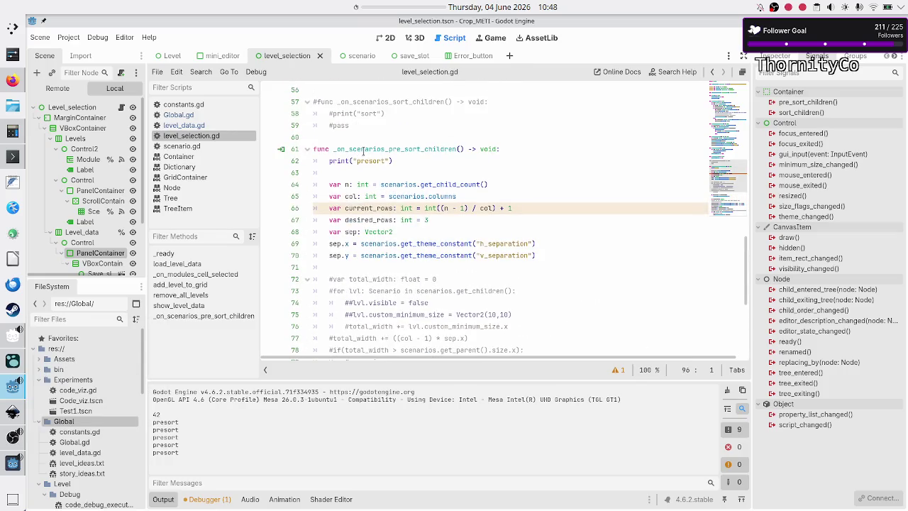
Select scenarios.get_parent().size on the effective_size.x line 87, then switch back to the game
click(364, 151)
key(Down)
key(Down)
key(Down)
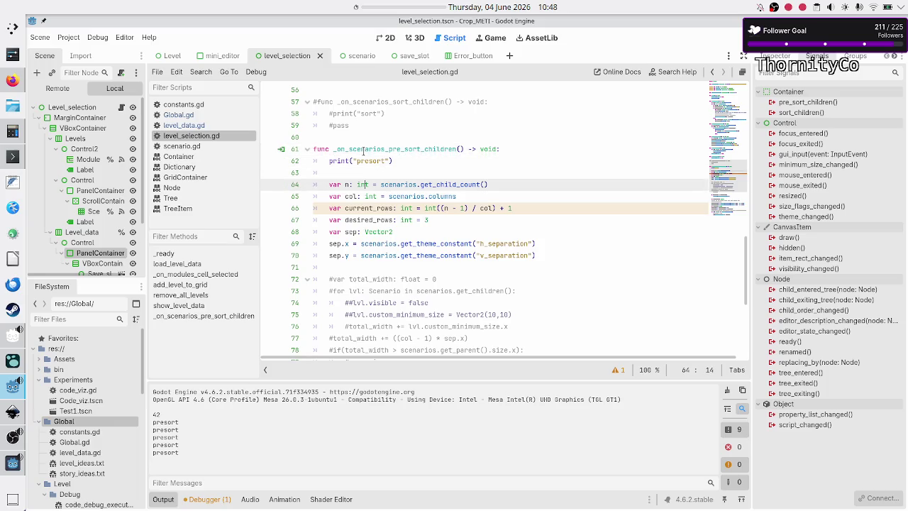
key(Down)
key(Down)
key(Down)
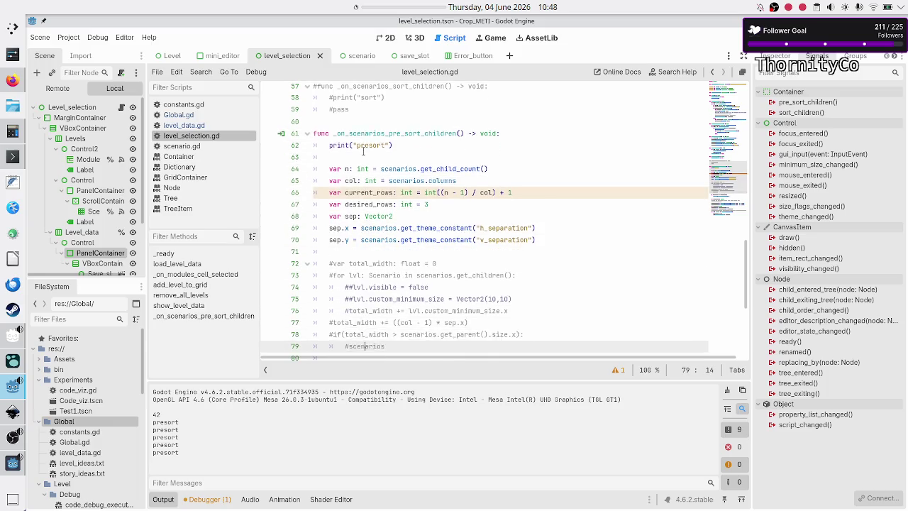
key(Down)
key(Down)
key(Down)
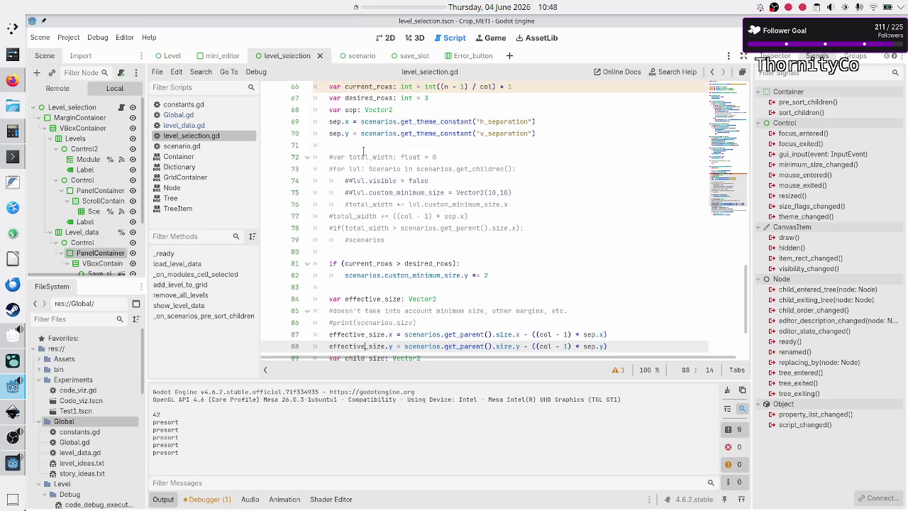
key(Up)
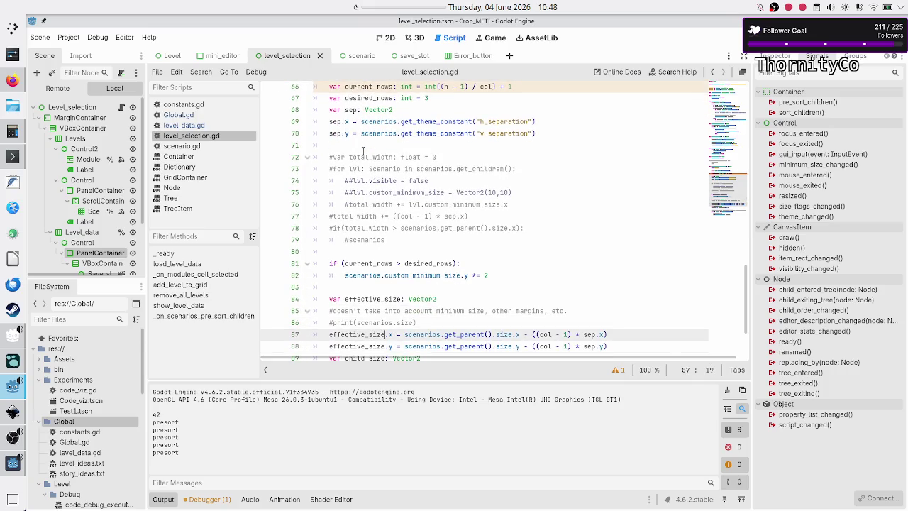
key(Right)
key(Right)
key(Right)
key(shift+Right)
key(shift+Right)
key(shift+Right)
key(shift+Right)
key(shift+Right)
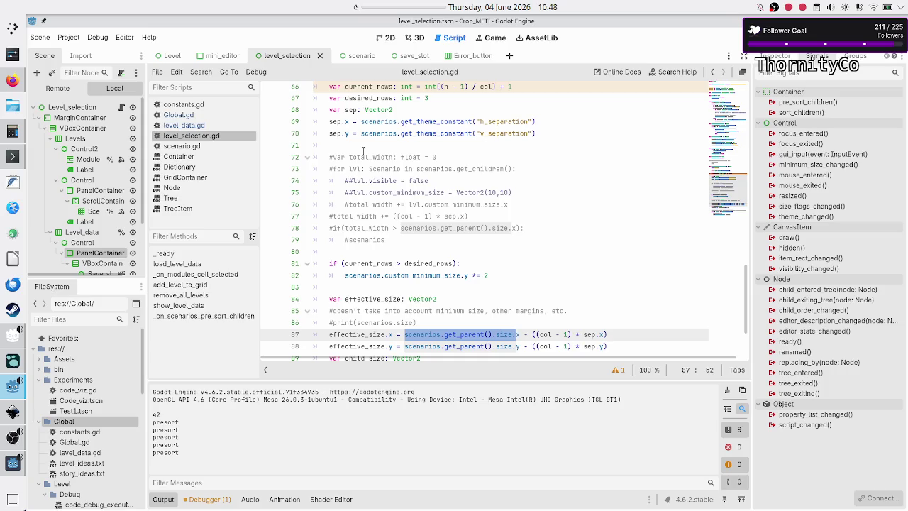
key(F5)
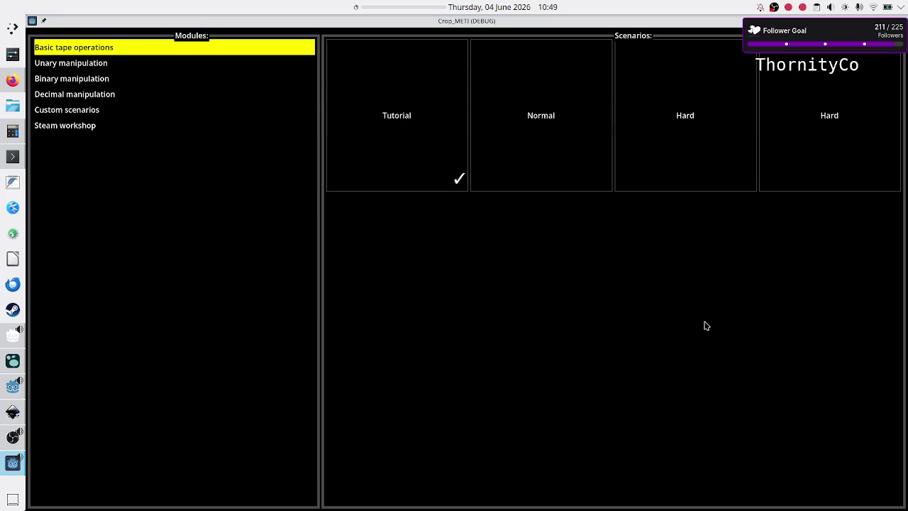
key(alt+Tab)
scroll(518, 303, down, 2)
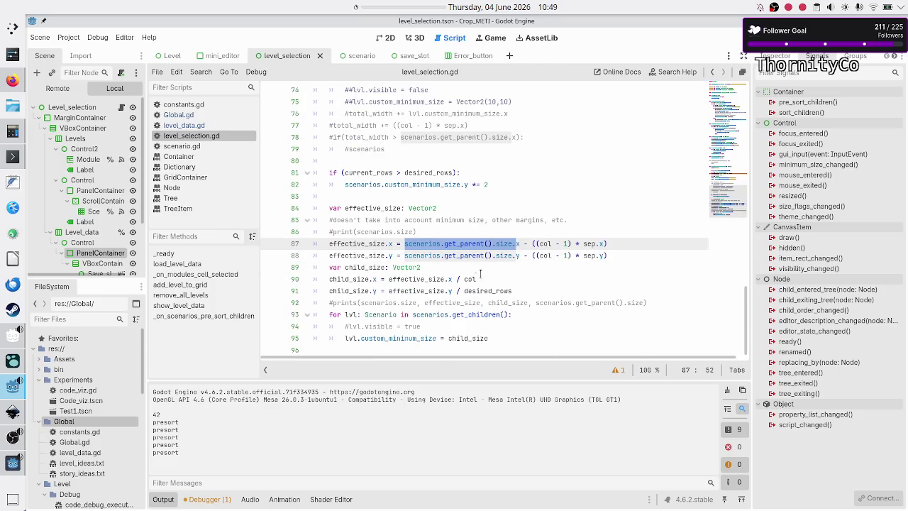
double_click(427, 243)
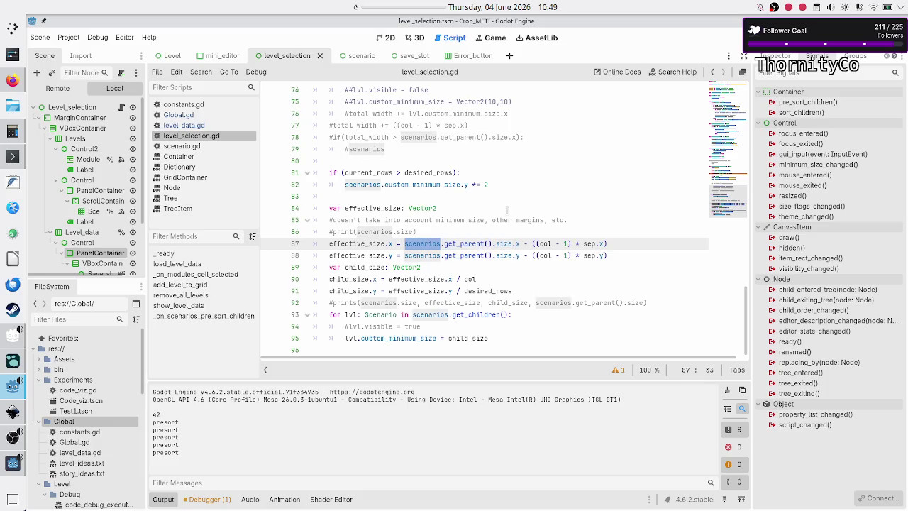
key(Right)
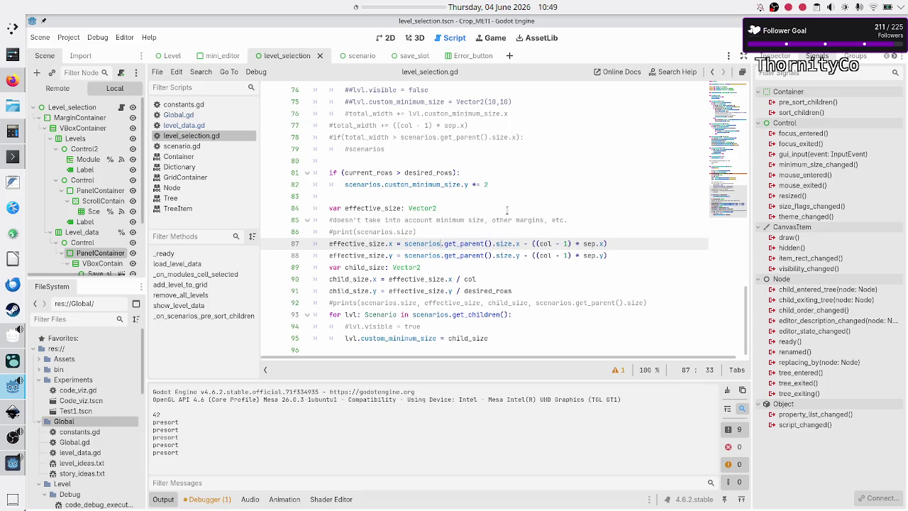
key(shift+Left)
key(shift+Left)
key(shift+Left)
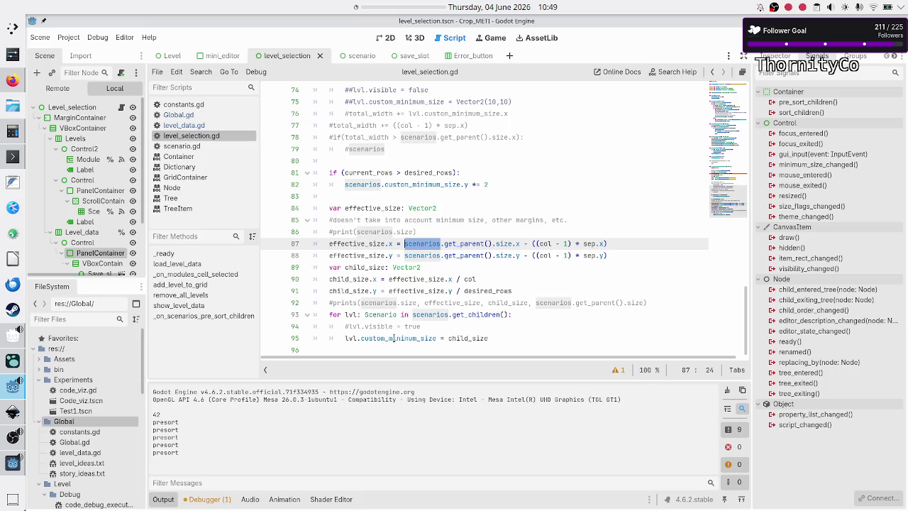
mouse_move(393, 339)
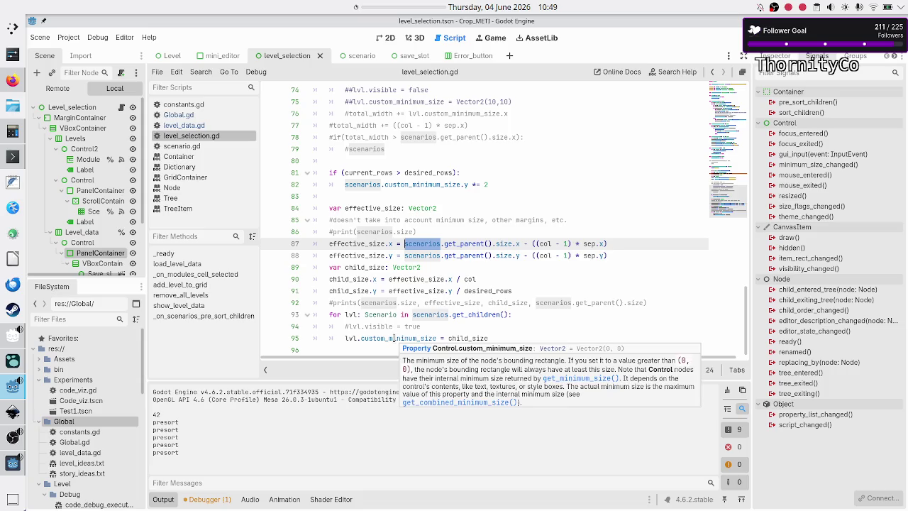
key(F6)
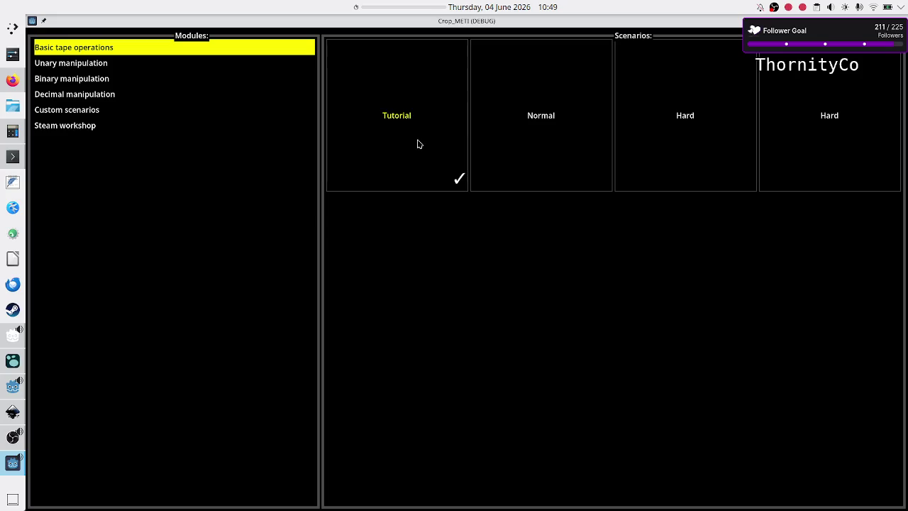